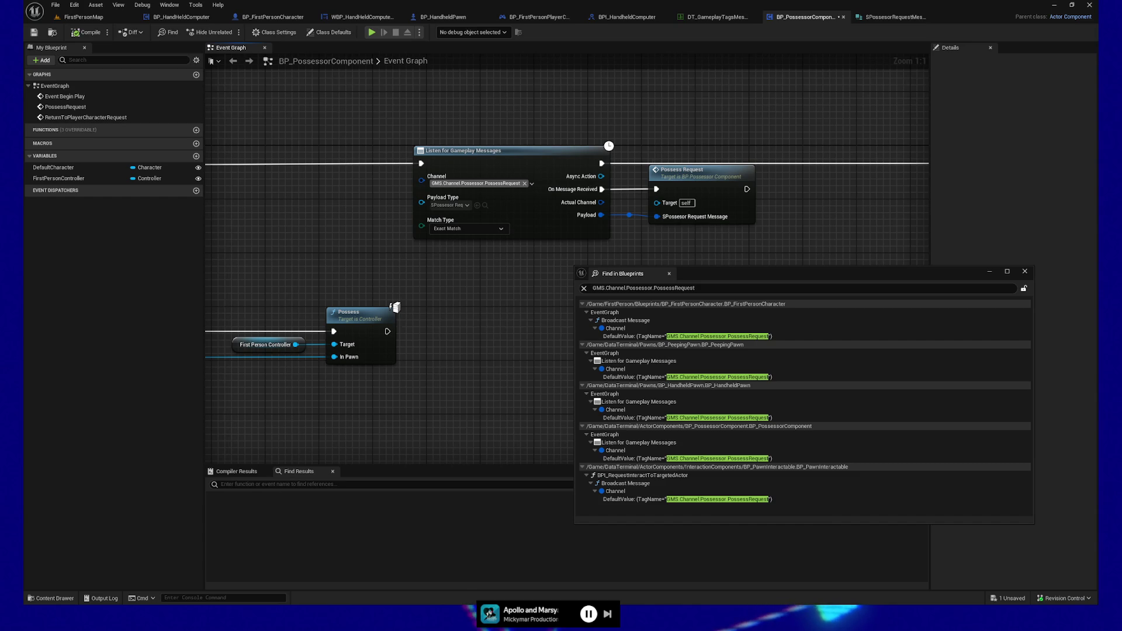
- Pan to the return-to-character listener and move the Find in Blueprints results window higher
drag(483, 315, 261, 276)
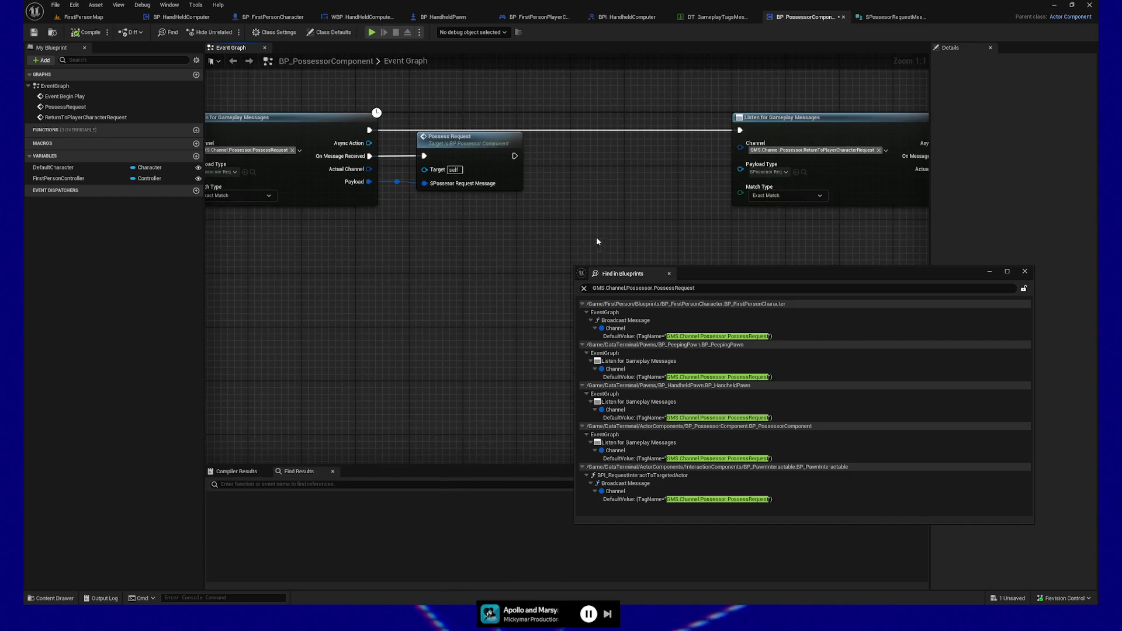
drag(596, 237, 374, 255)
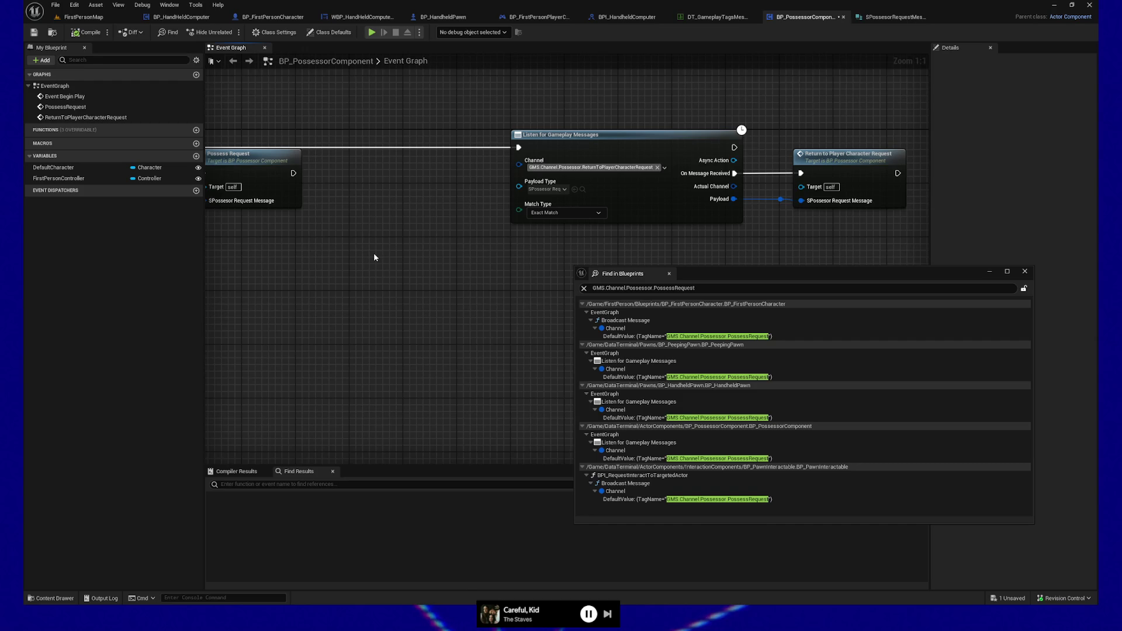
mouse_move(817, 269)
mouse_down()
mouse_move(775, 247)
mouse_move(684, 232)
mouse_move(703, 238)
mouse_up()
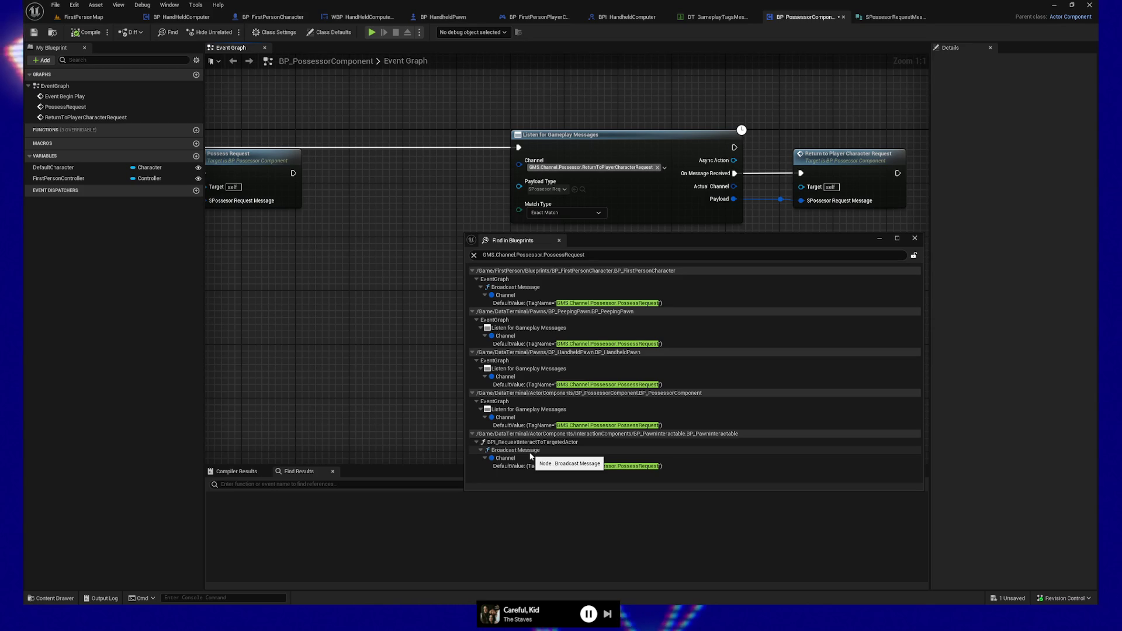
- Open BP_FirstPersonCharacter's Event Graph from the search result and center the IA_Tab broadcast chain
double_click(536, 303)
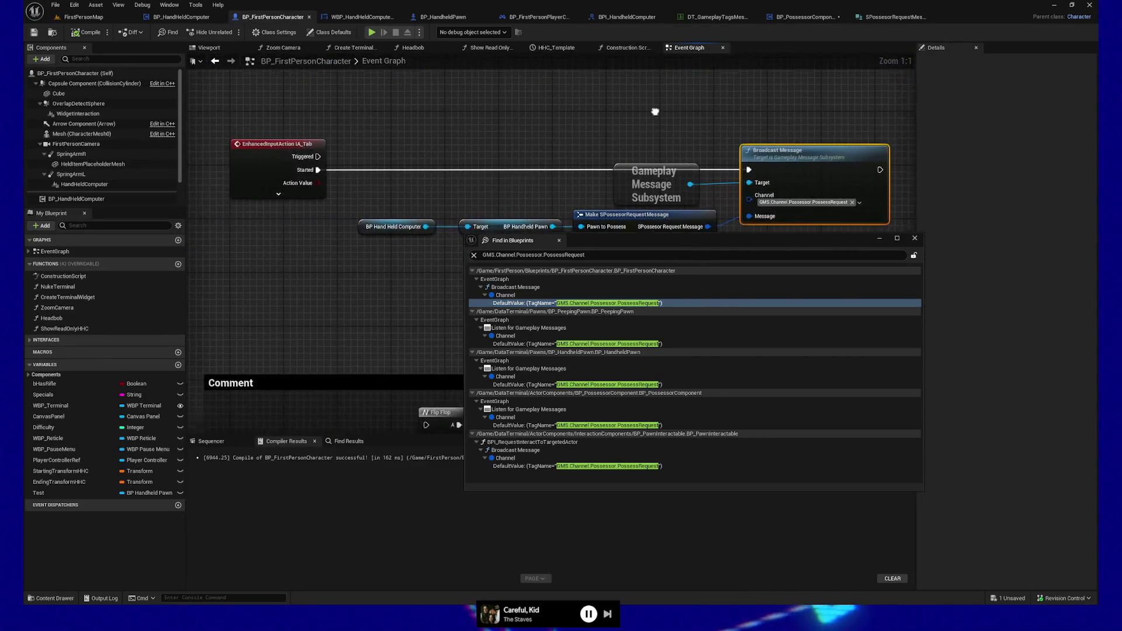
drag(655, 111, 658, 92)
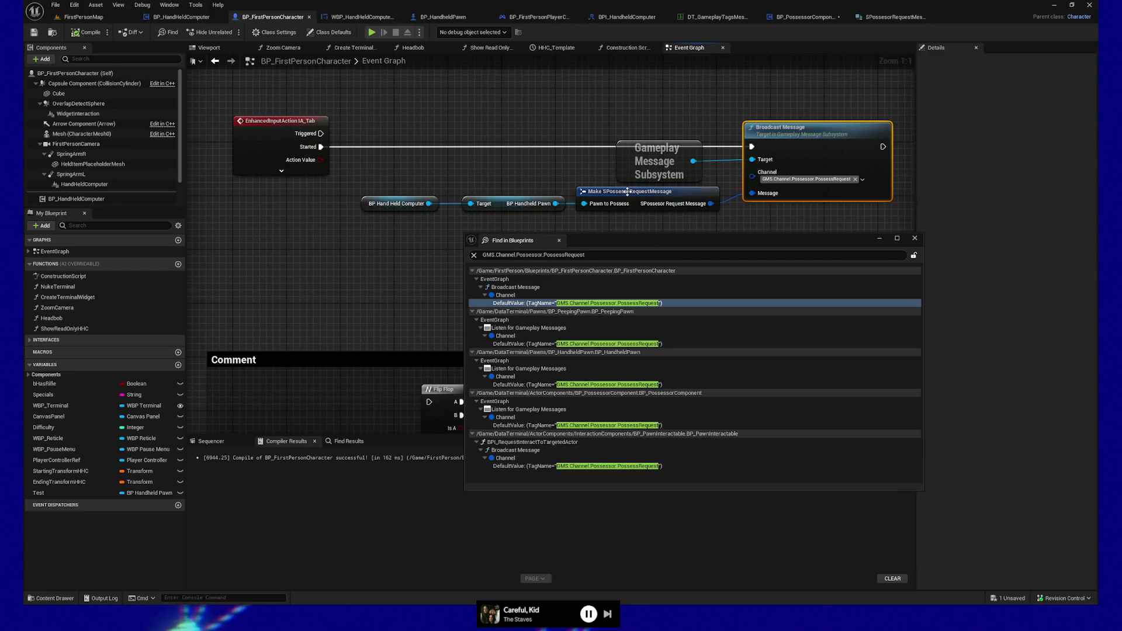
drag(505, 196, 471, 193)
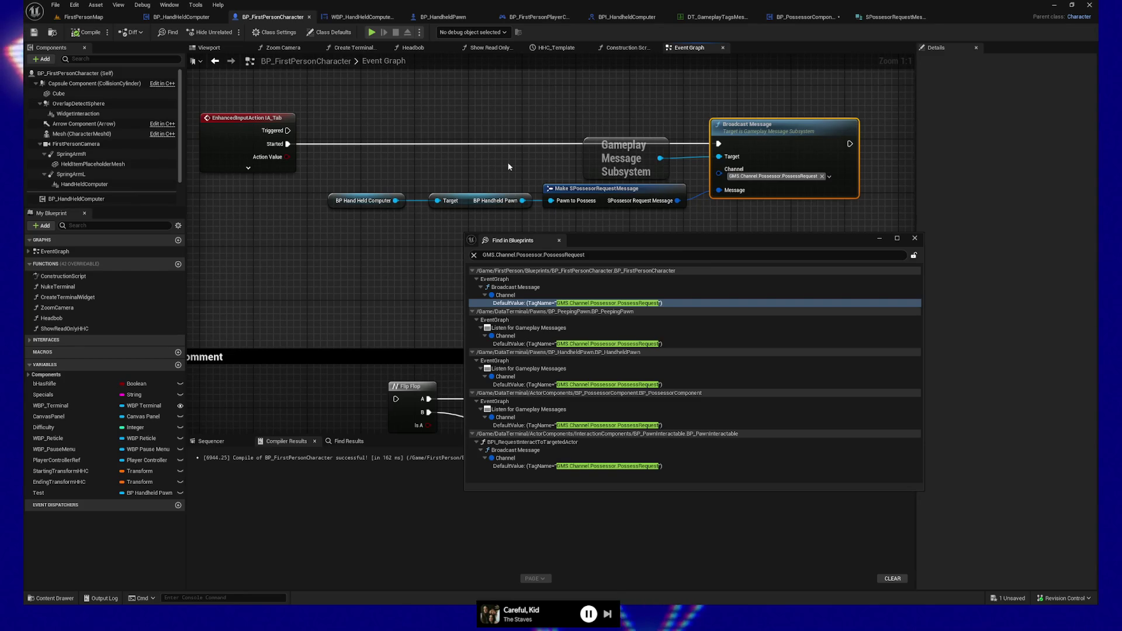
- Add a new variable named CameraTransform of type Transform
click(178, 365)
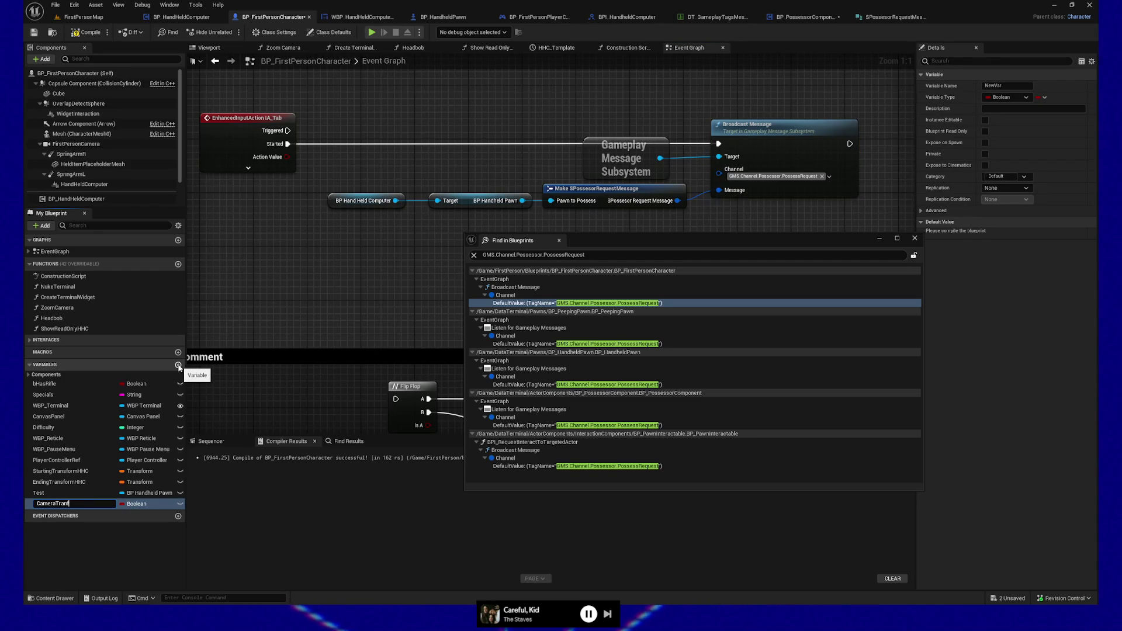
text(CameraTransform)
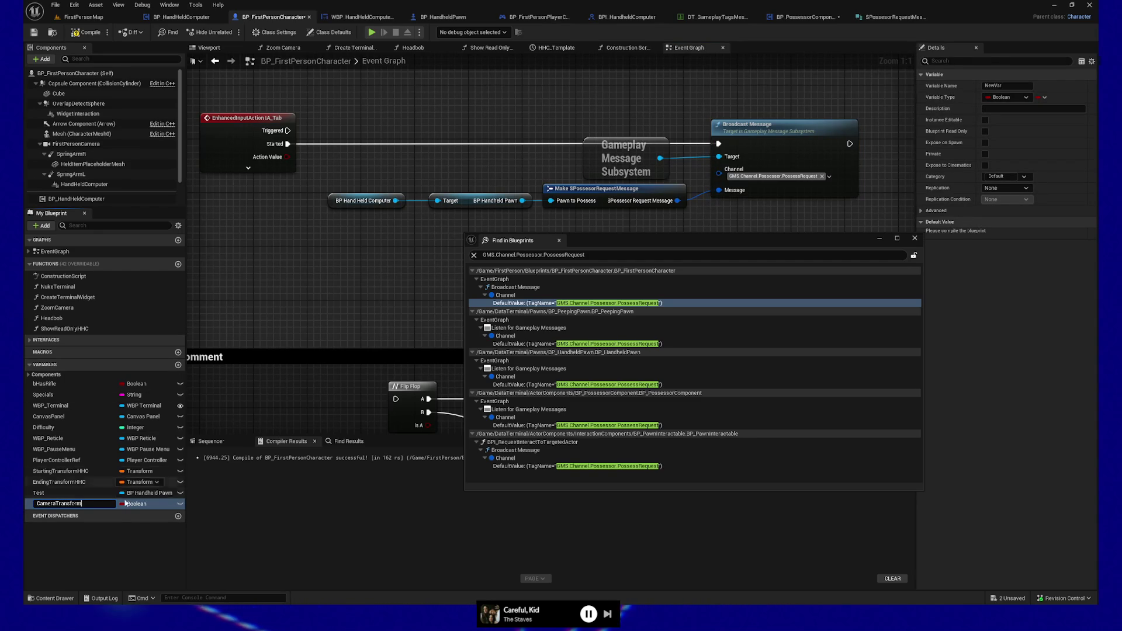
key(Return)
click(144, 506)
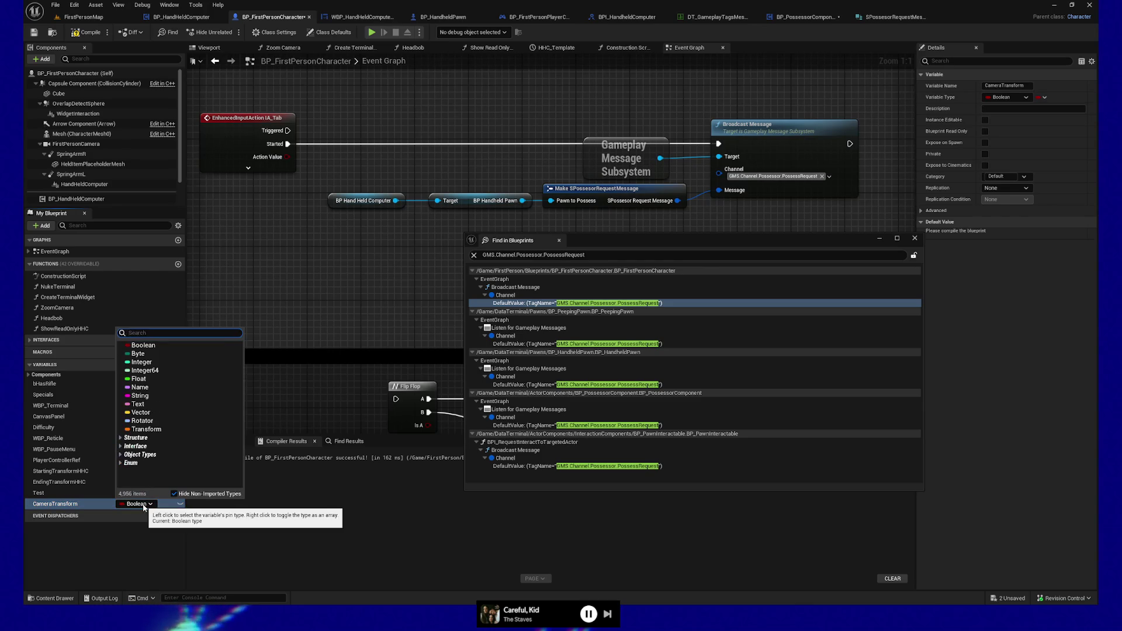
text(transform)
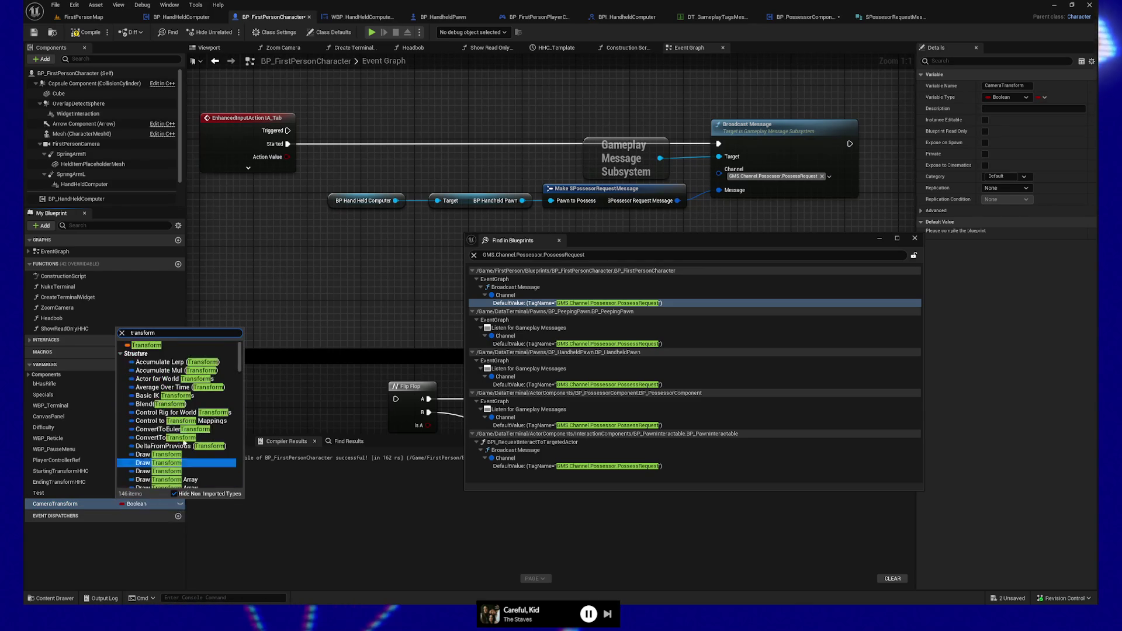
click(181, 345)
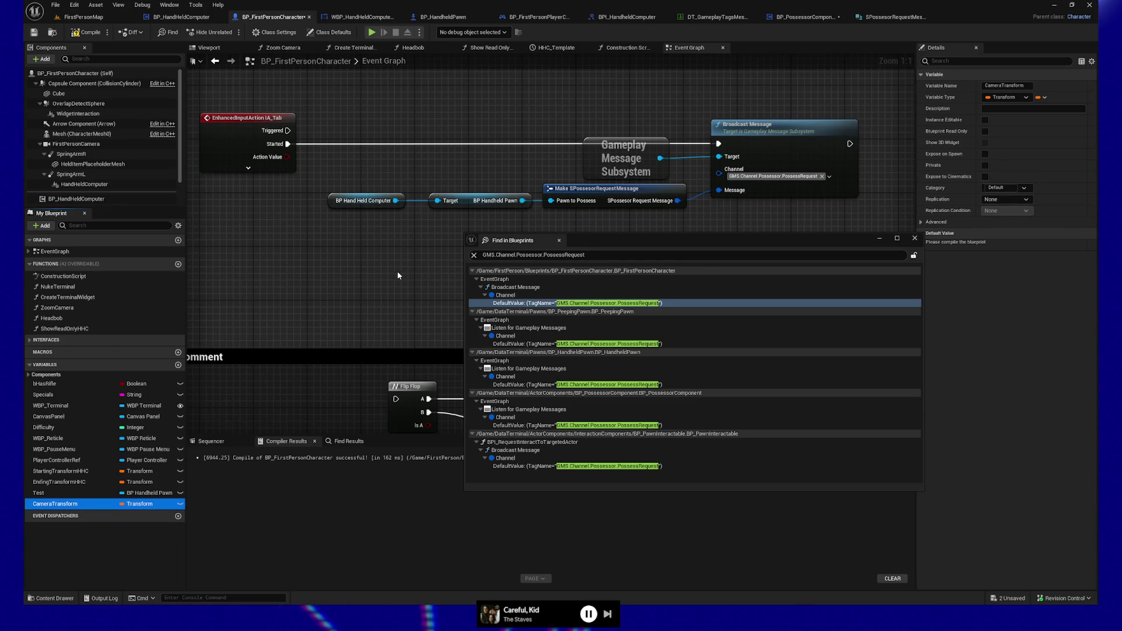
- Place a SET CameraTransform node and wire IA_Tab Started into it
mouse_move(55, 504)
mouse_down()
mouse_move(376, 208)
mouse_move(368, 216)
mouse_up()
click(398, 236)
drag(227, 194, 658, 193)
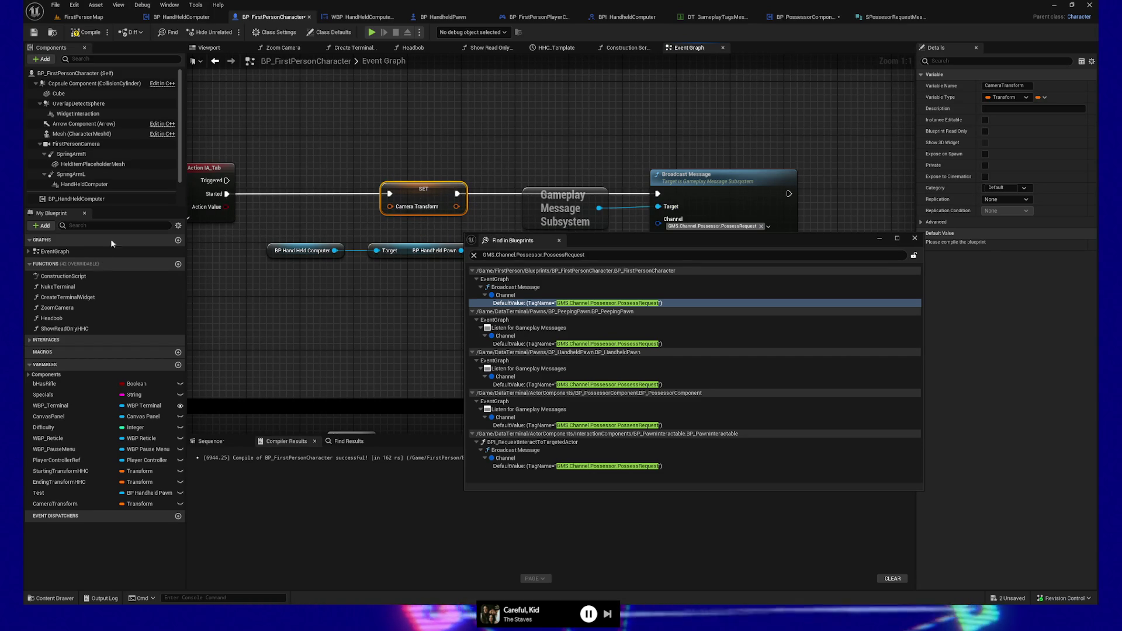
- Feed SET CameraTransform from a First Person Camera Get Relative Transform node
mouse_move(76, 146)
mouse_down()
mouse_move(251, 284)
mouse_move(374, 298)
mouse_move(326, 291)
mouse_up()
text(get transform)
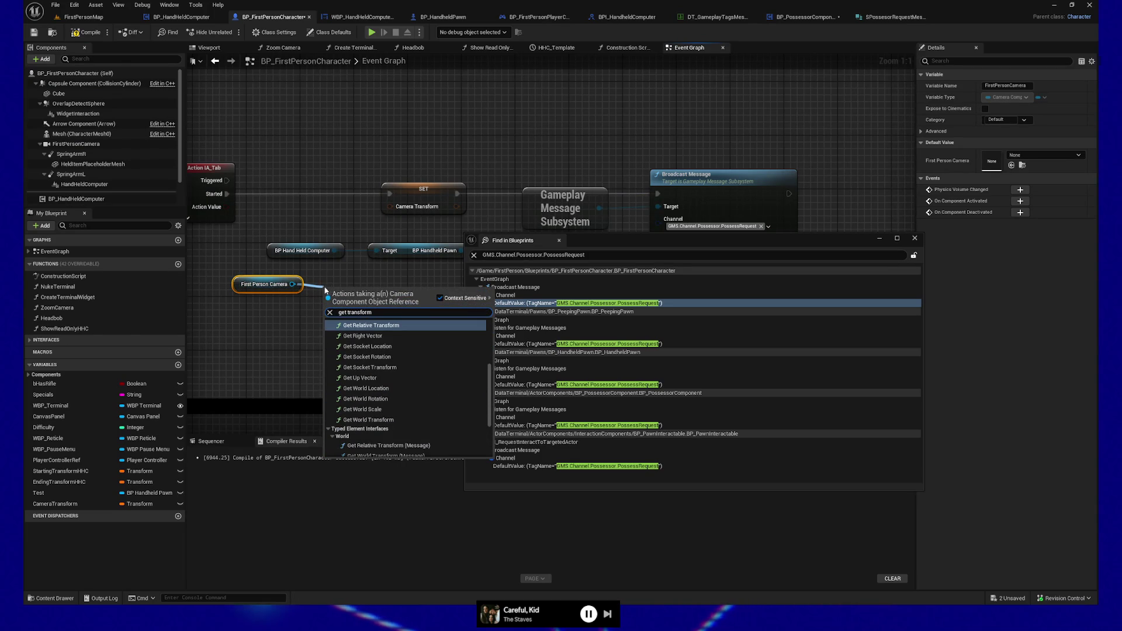
click(369, 325)
drag(400, 307, 390, 207)
- Move the camera nodes up, then shift them with the SET node to the right
click(269, 284)
ctrl+click(363, 288)
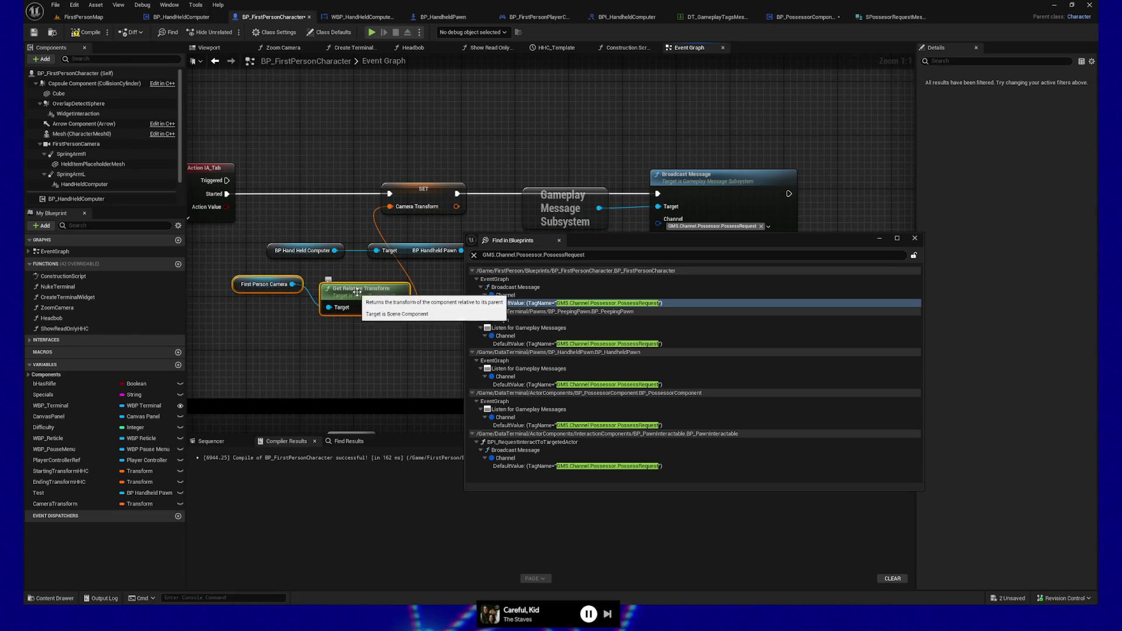
drag(359, 303, 346, 141)
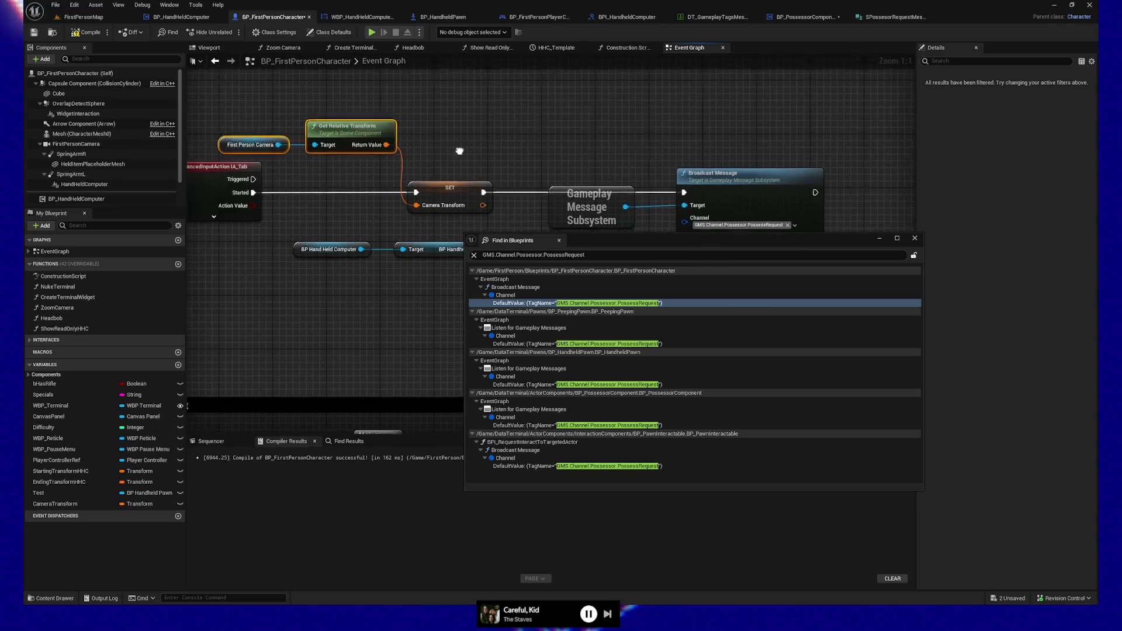
ctrl+click(429, 205)
mouse_move(430, 209)
mouse_down()
mouse_move(470, 209)
mouse_move(424, 210)
mouse_up()
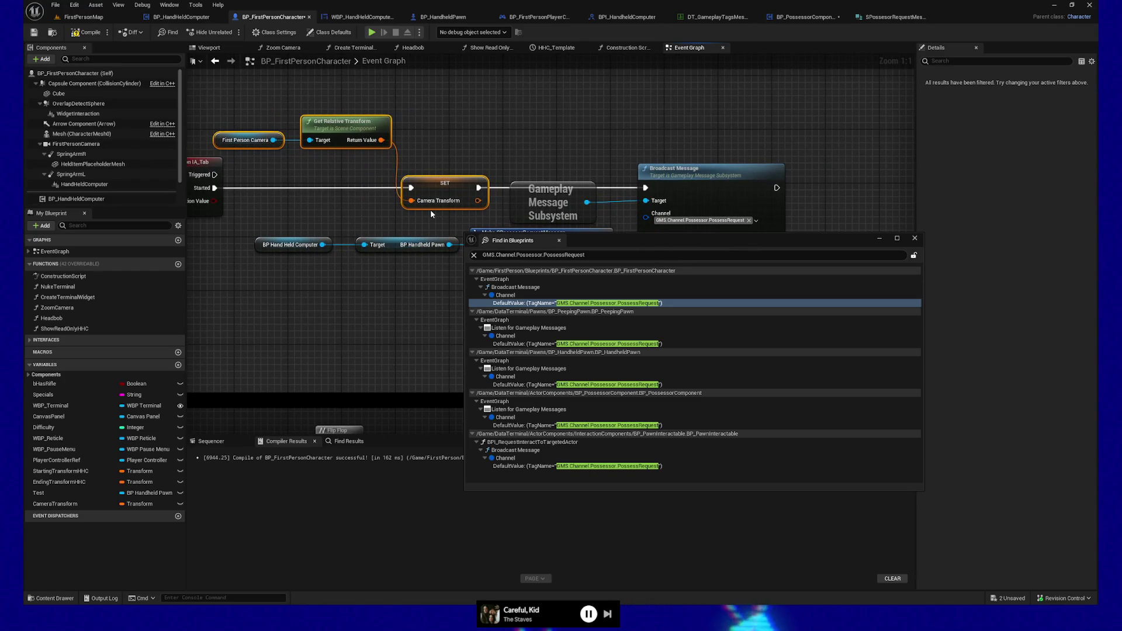
- Shift the hand-held computer, message and Broadcast Message nodes to the right
drag(377, 319, 361, 240)
drag(234, 96, 563, 167)
ctrl+click(642, 151)
drag(643, 151, 676, 151)
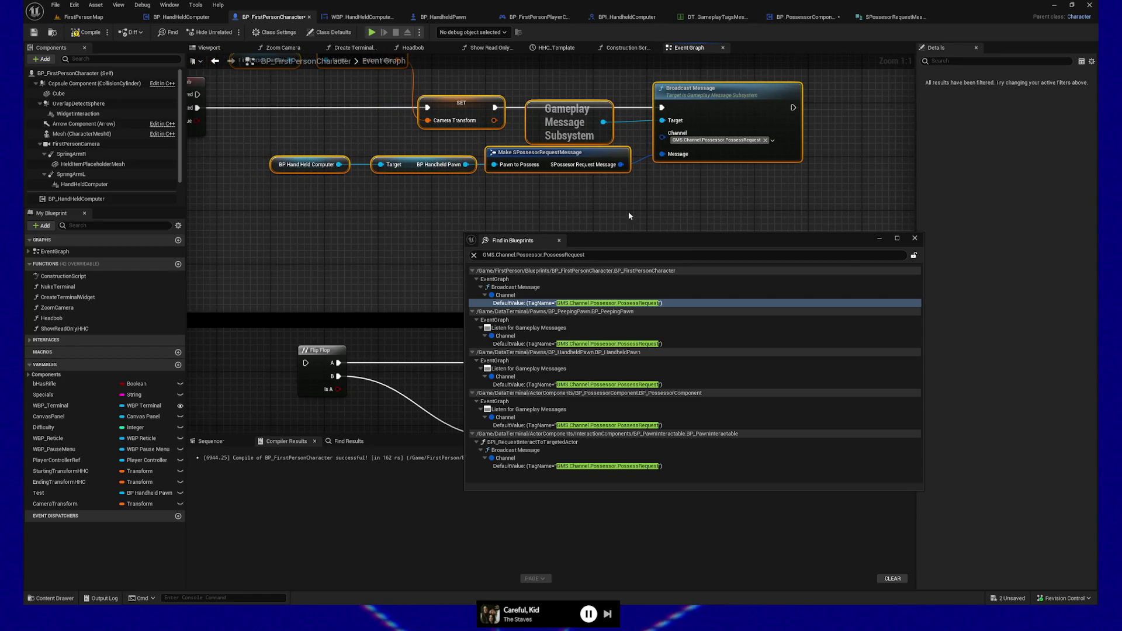
key(Home)
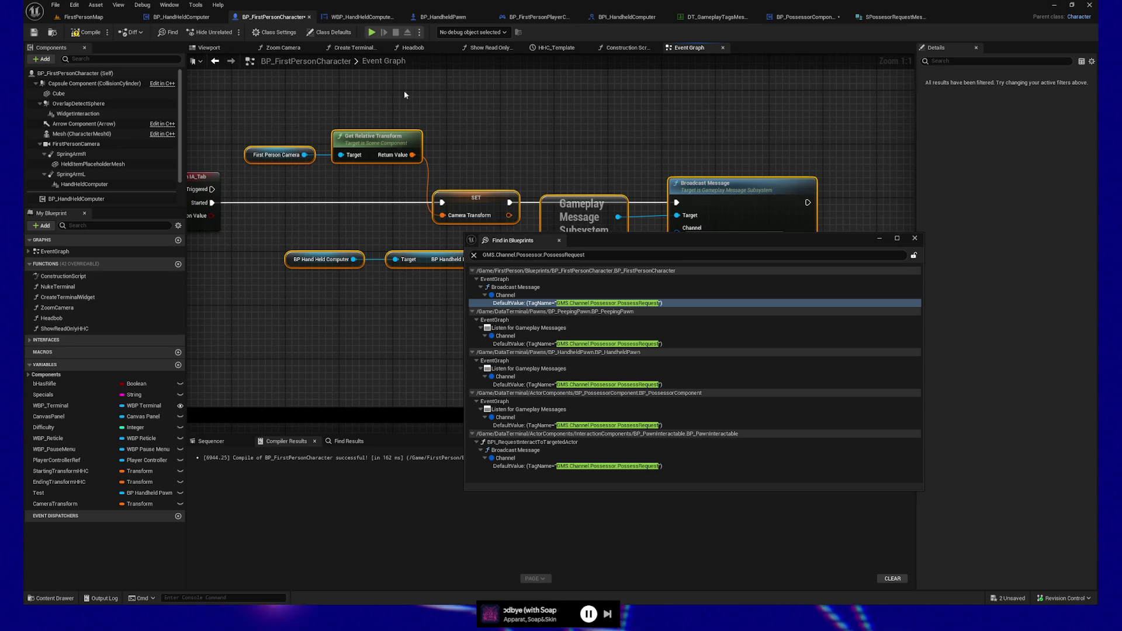
- Move the First Person Camera and Get Relative Transform nodes beneath SET; move the search window down-right
drag(451, 111, 450, 80)
mouse_move(403, 237)
mouse_down()
mouse_move(461, 256)
mouse_move(437, 271)
mouse_move(444, 304)
mouse_move(432, 269)
mouse_move(461, 272)
mouse_up()
drag(383, 95, 384, 175)
mouse_move(386, 261)
mouse_down()
mouse_move(350, 252)
mouse_move(367, 256)
mouse_up()
mouse_move(674, 238)
mouse_down()
mouse_move(734, 310)
mouse_move(814, 326)
mouse_up()
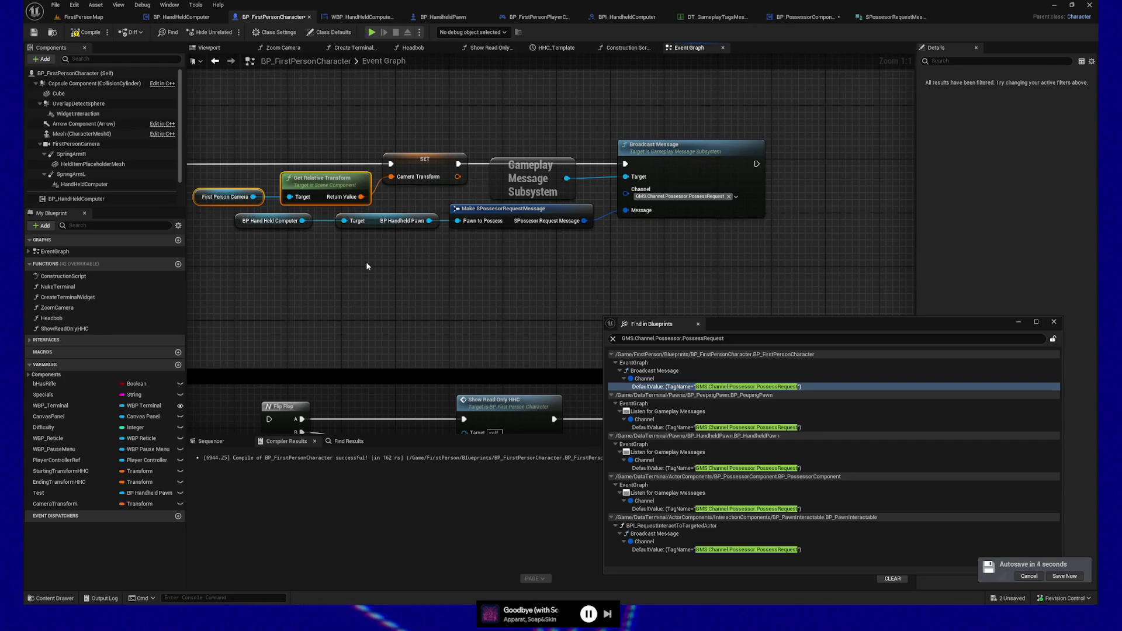
drag(366, 258, 383, 290)
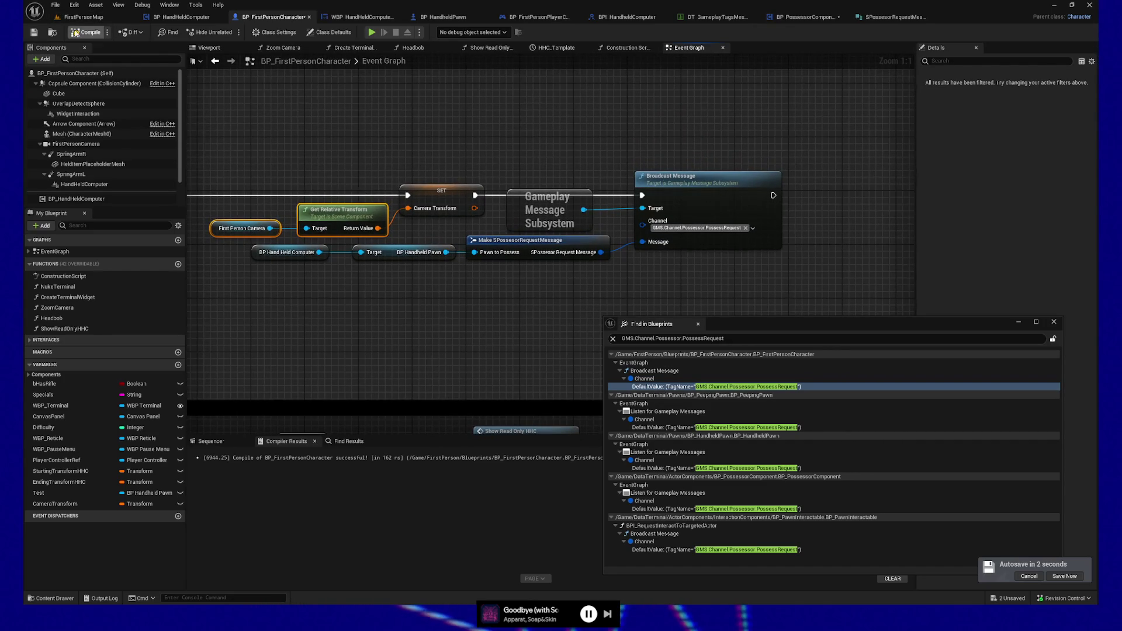
click(78, 32)
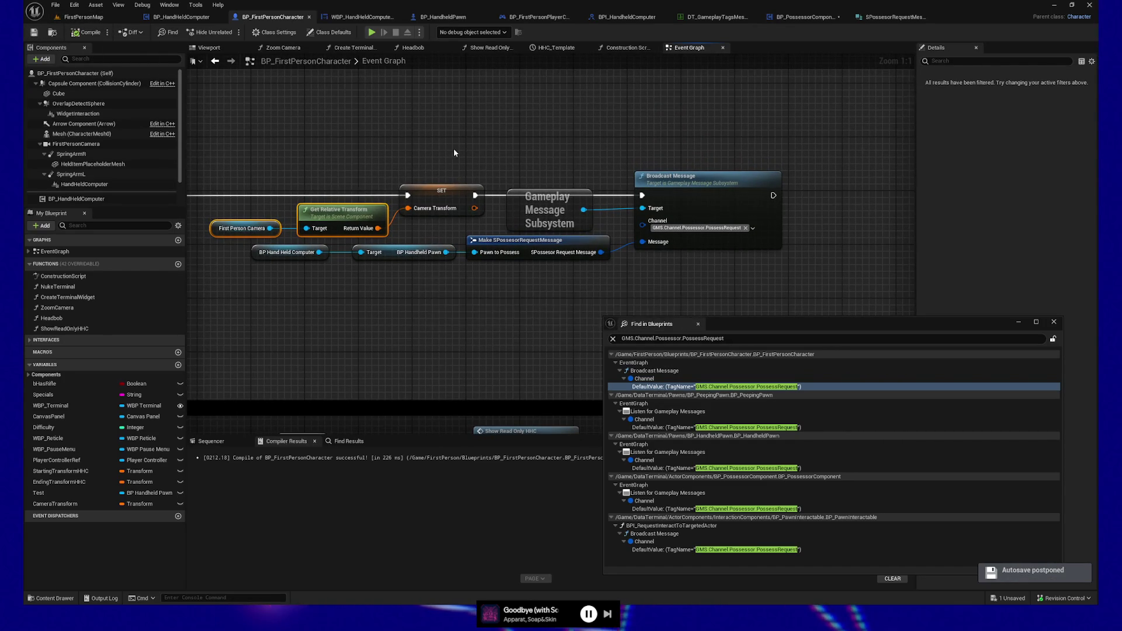
drag(454, 148, 616, 83)
mouse_move(535, 264)
mouse_down()
mouse_move(458, 155)
mouse_move(401, 243)
mouse_move(390, 284)
mouse_up()
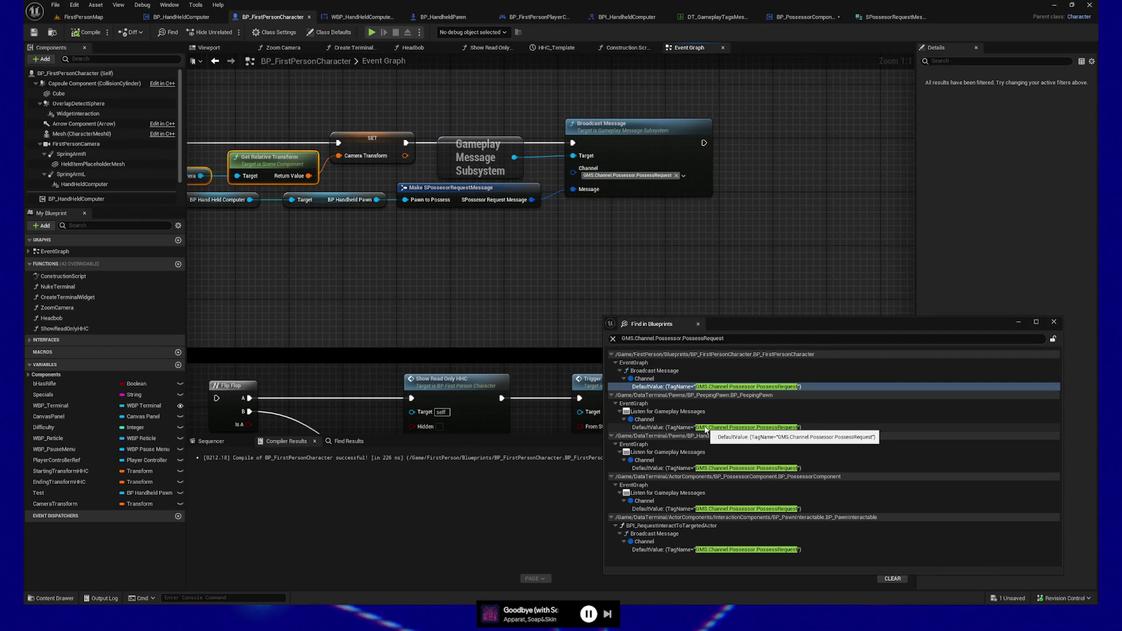
mouse_move(460, 290)
mouse_down()
mouse_move(469, 304)
mouse_move(537, 302)
mouse_up()
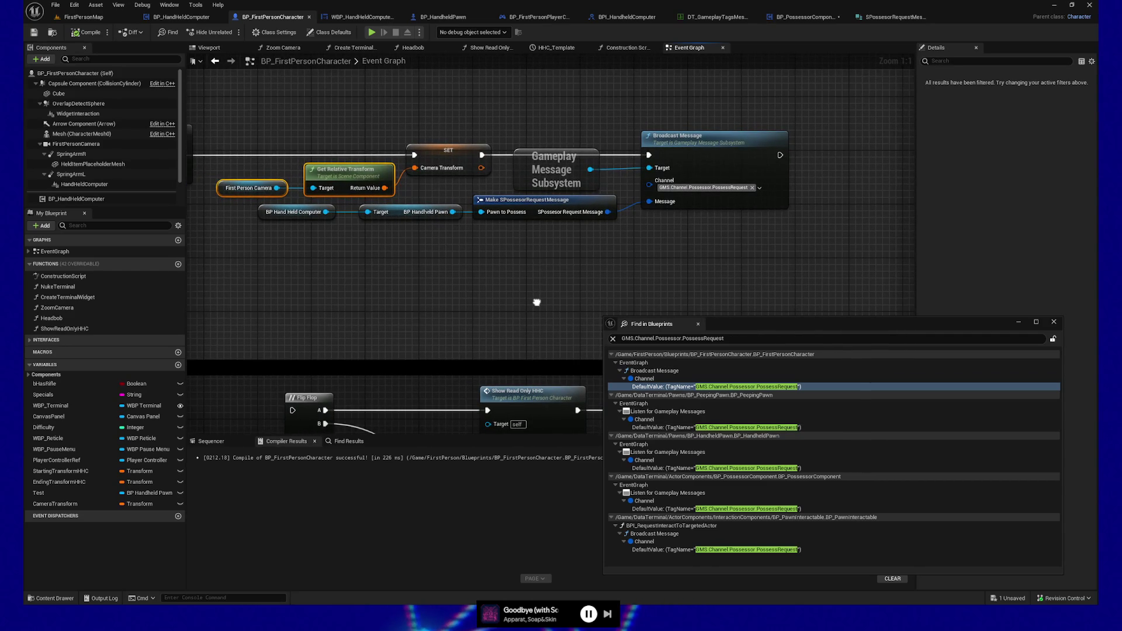
drag(562, 268, 545, 271)
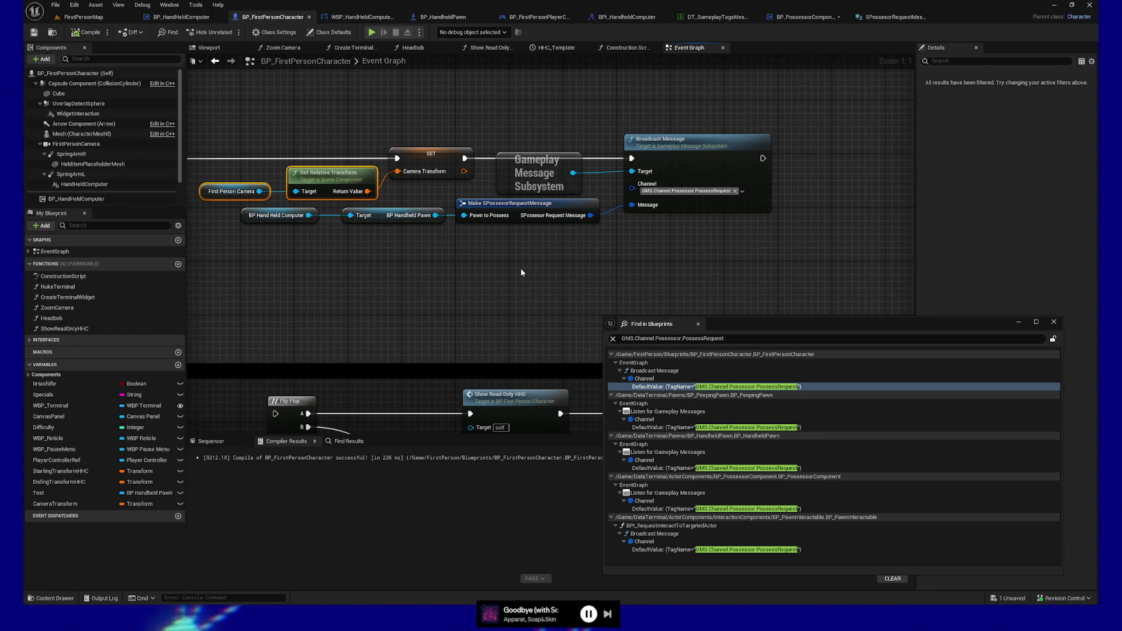
- Select the Gameplay Message Subsystem and Make SPossessorRequestMessage nodes, then save BP_FirstPersonCharacter
mouse_move(406, 283)
mouse_down()
mouse_move(457, 296)
mouse_move(452, 317)
mouse_move(413, 319)
mouse_move(479, 322)
mouse_up()
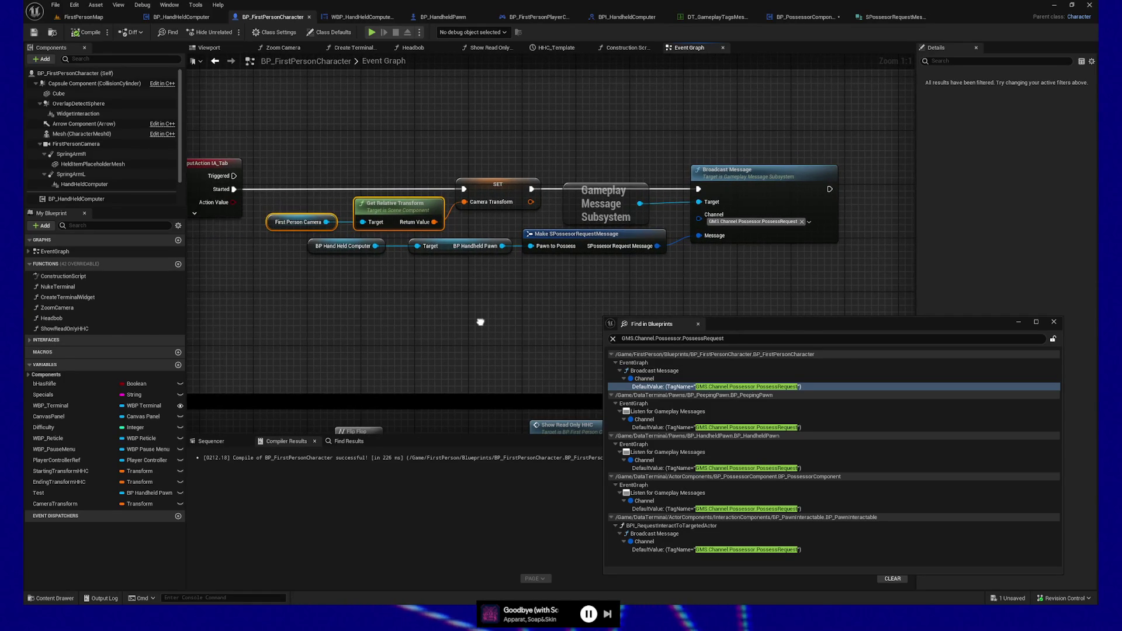
drag(554, 311, 585, 218)
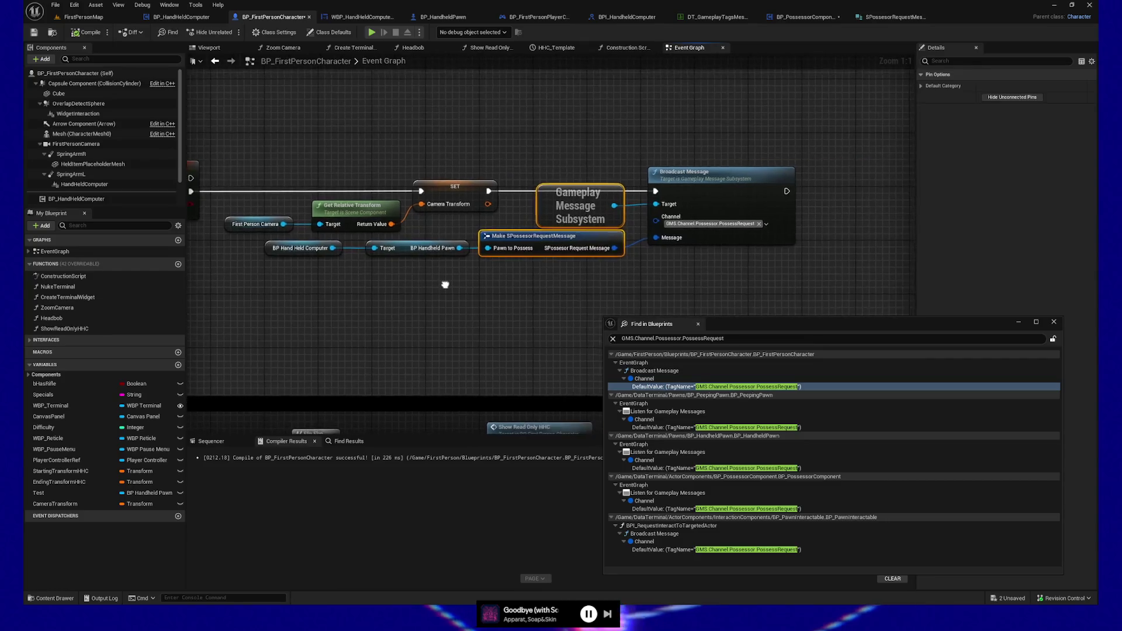
click(34, 33)
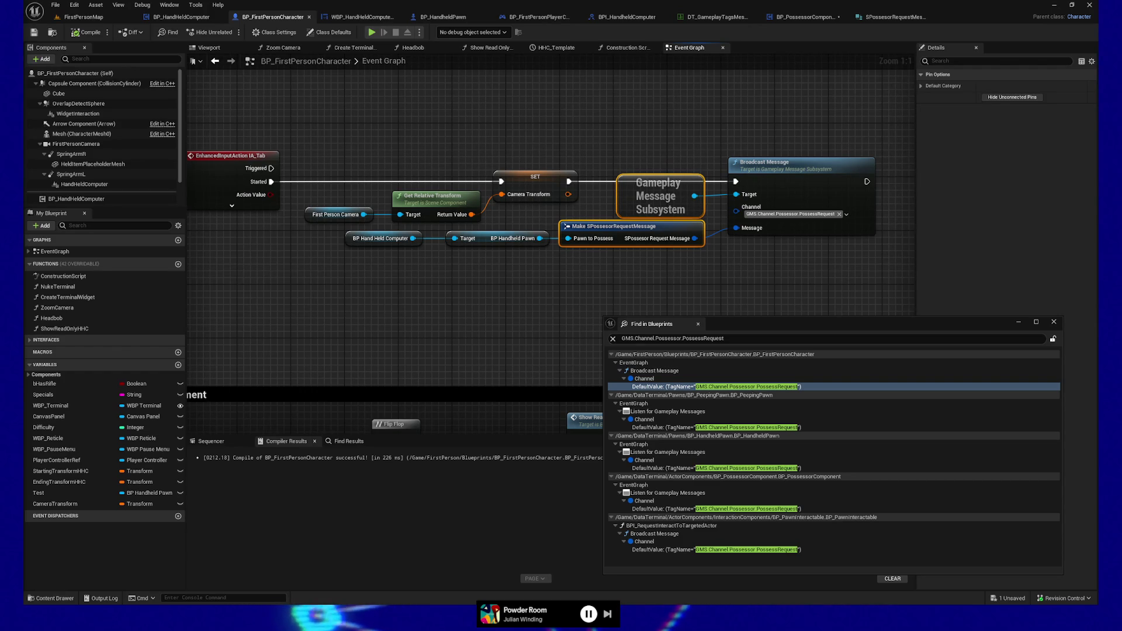
- Clear the current node selection in the Event Graph
click(431, 302)
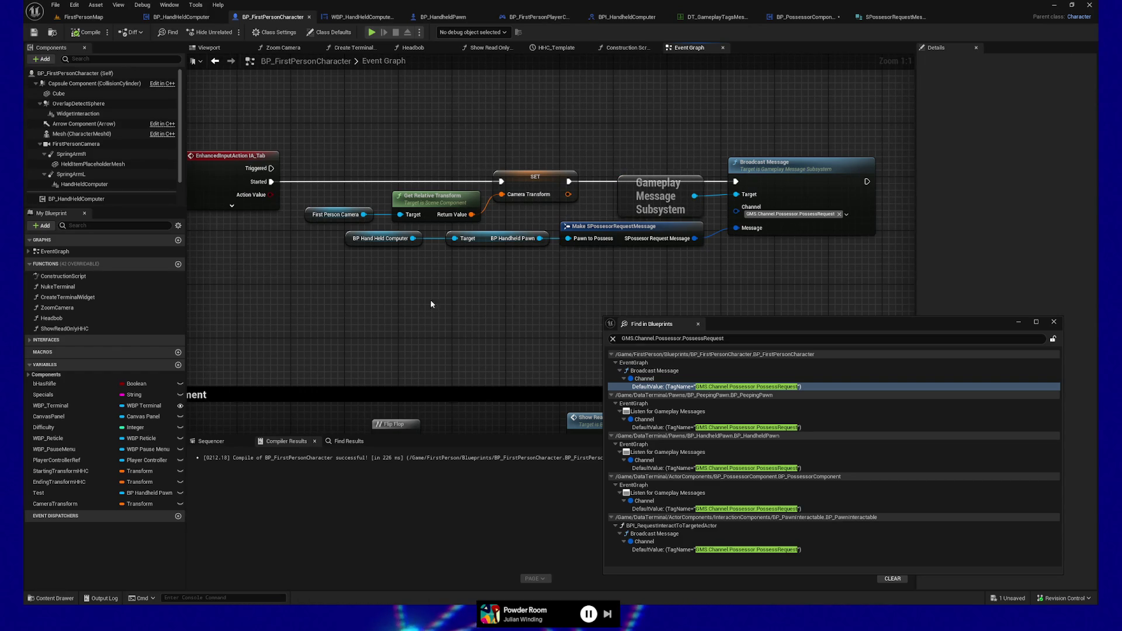
drag(842, 317, 858, 311)
mouse_move(556, 310)
mouse_down()
mouse_move(484, 319)
mouse_move(491, 326)
mouse_move(362, 321)
mouse_move(333, 251)
mouse_up()
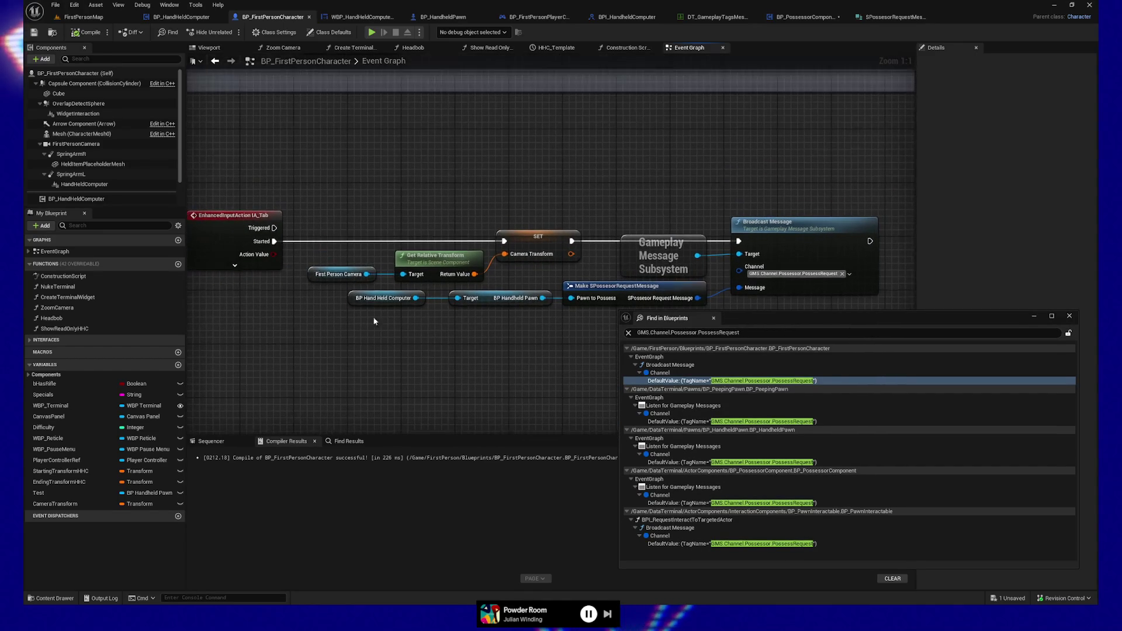
mouse_move(478, 391)
mouse_down()
mouse_move(567, 370)
mouse_move(247, 360)
mouse_up()
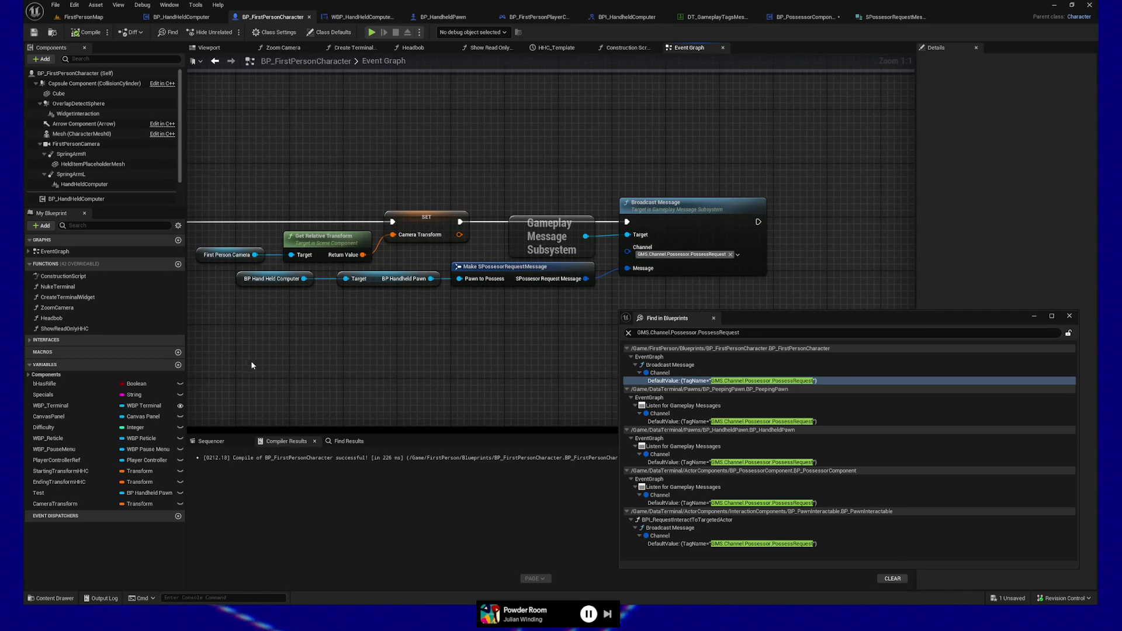
drag(429, 337, 394, 337)
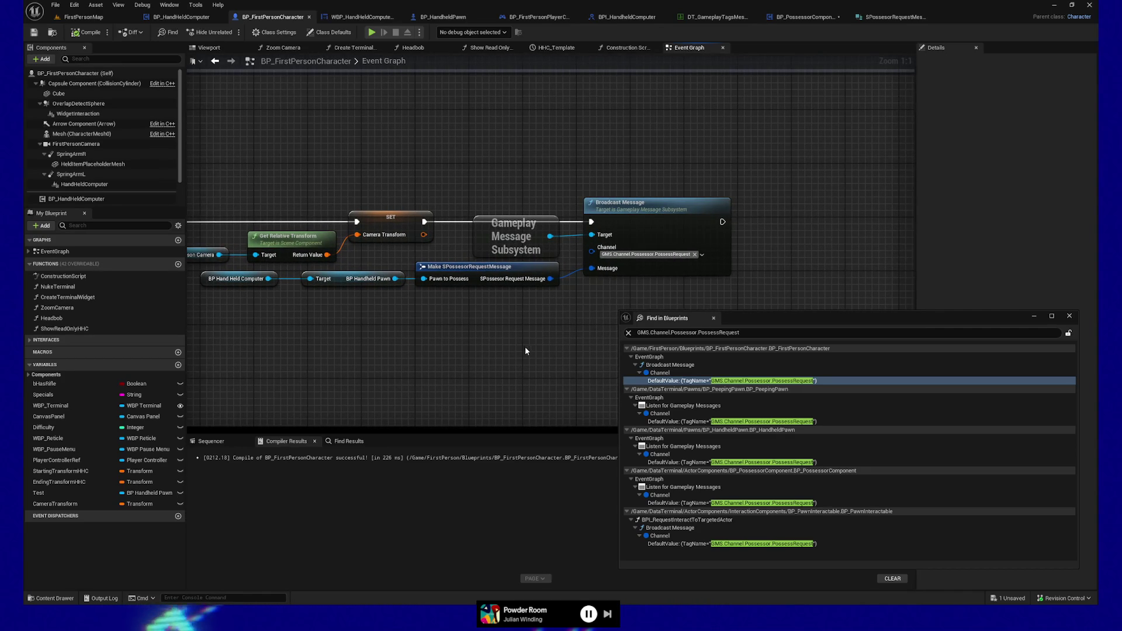
mouse_move(511, 352)
mouse_down()
mouse_move(557, 365)
mouse_move(431, 368)
mouse_move(496, 200)
mouse_move(476, 133)
mouse_move(399, 288)
mouse_move(205, 320)
mouse_up()
drag(519, 276, 631, 274)
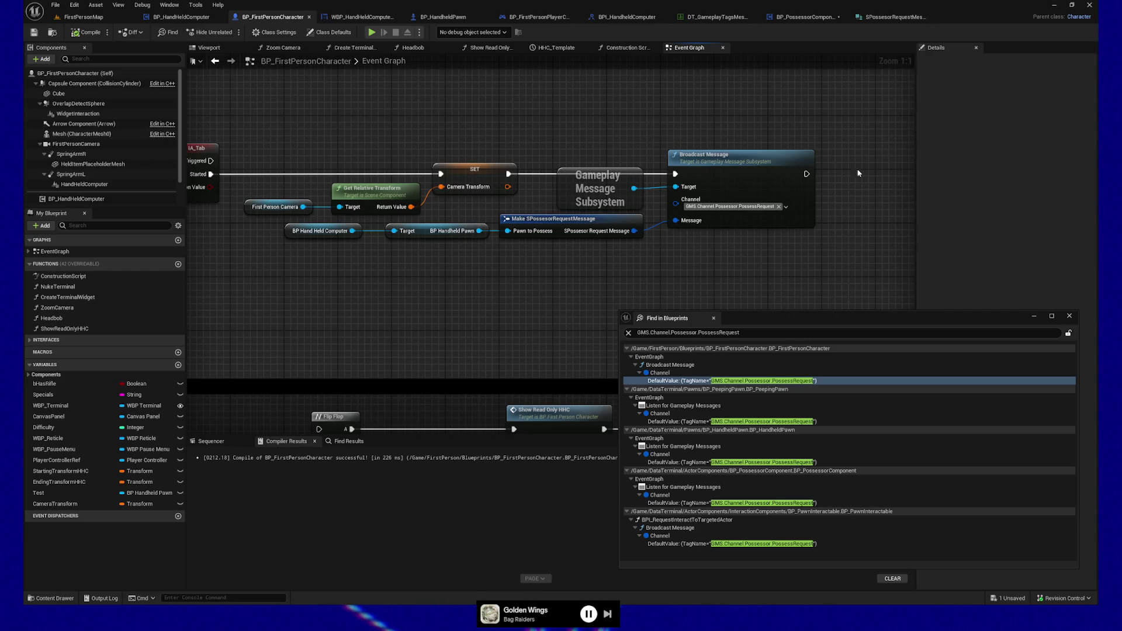
drag(719, 250, 774, 258)
drag(450, 300, 498, 288)
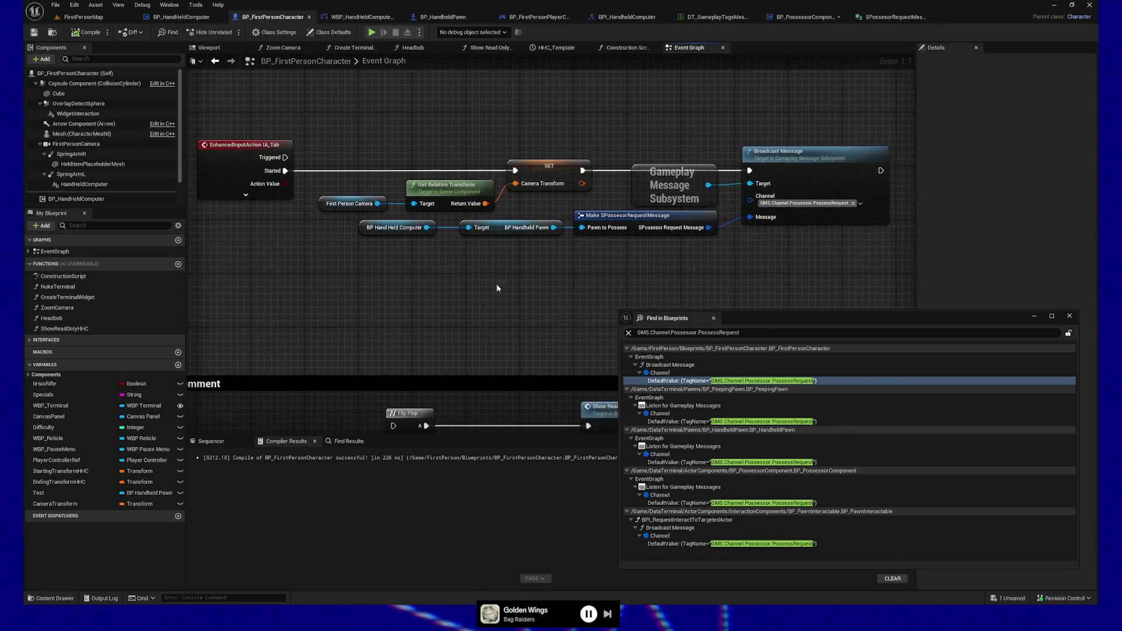
mouse_move(313, 124)
mouse_down()
mouse_move(450, 183)
mouse_move(590, 210)
mouse_up()
mouse_move(609, 111)
mouse_down()
mouse_move(480, 110)
mouse_move(561, 108)
mouse_up()
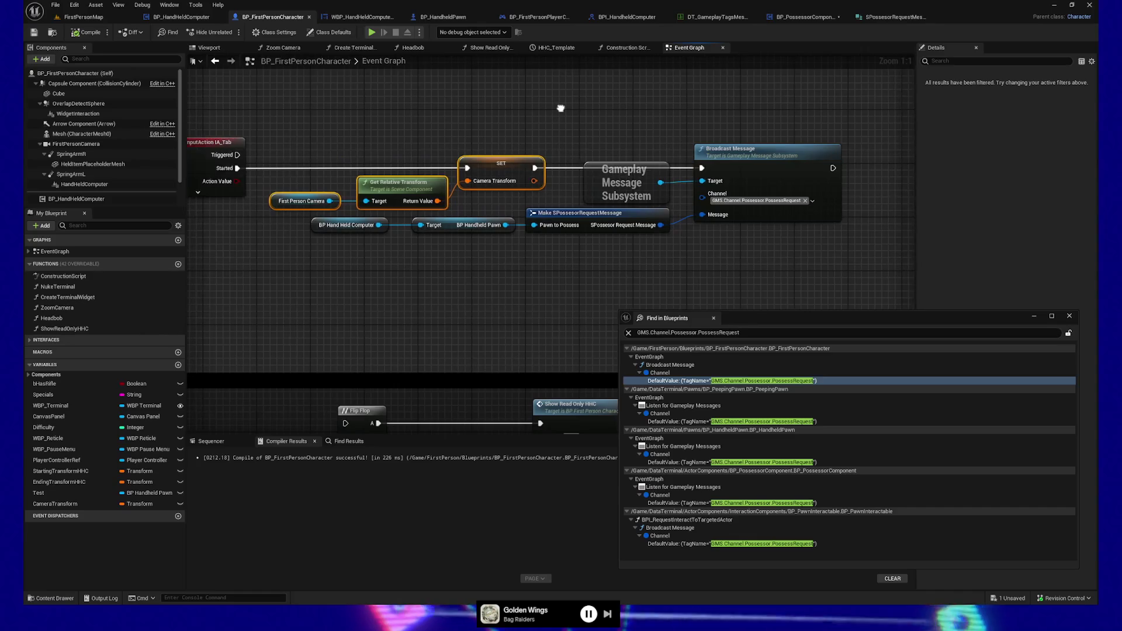
mouse_move(806, 268)
mouse_down()
mouse_move(584, 95)
mouse_move(542, 104)
mouse_move(574, 121)
mouse_up()
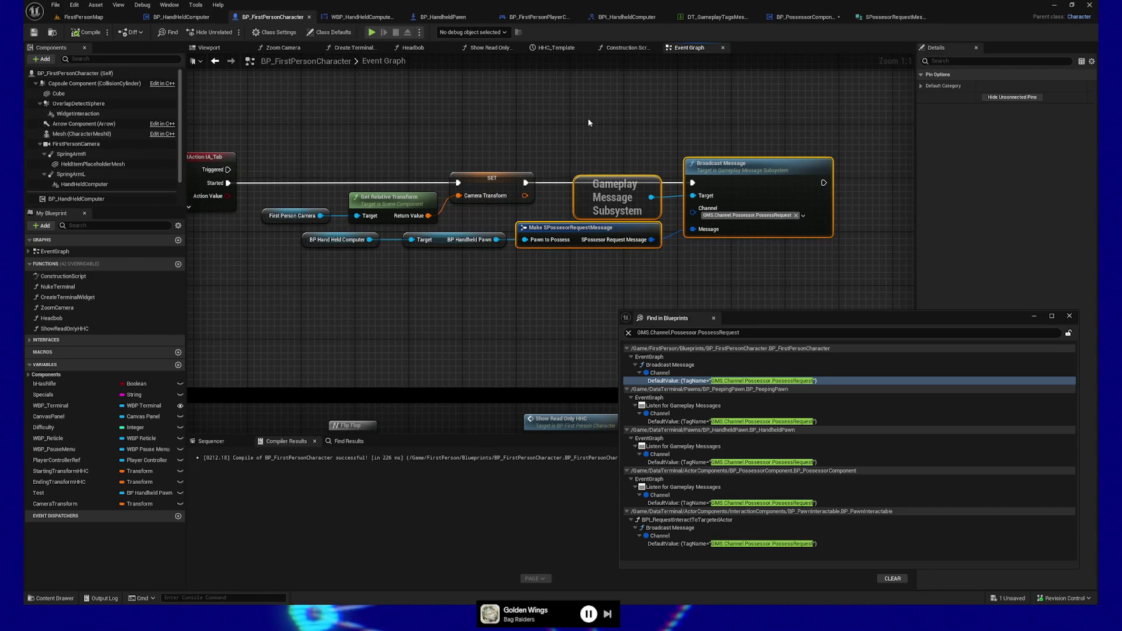
drag(576, 120, 545, 125)
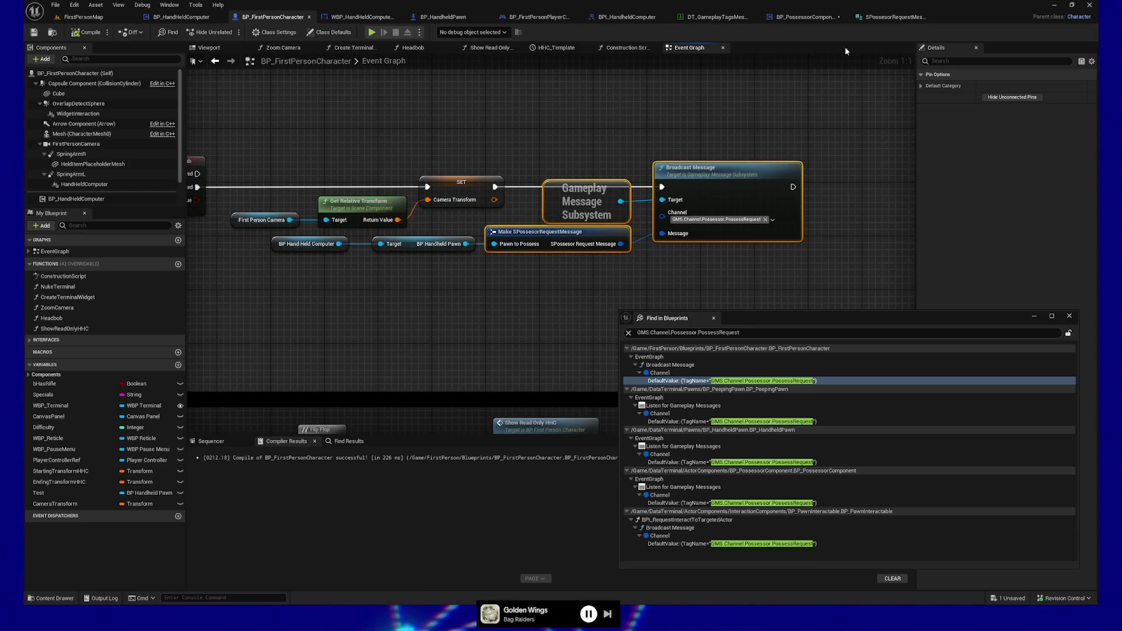
click(818, 17)
- Jump to ReturnToPlayerCharacterRequest in BP_PossessorComponent and shift the Possess node group right
mouse_move(413, 275)
mouse_down()
mouse_move(453, 281)
mouse_move(396, 278)
mouse_up()
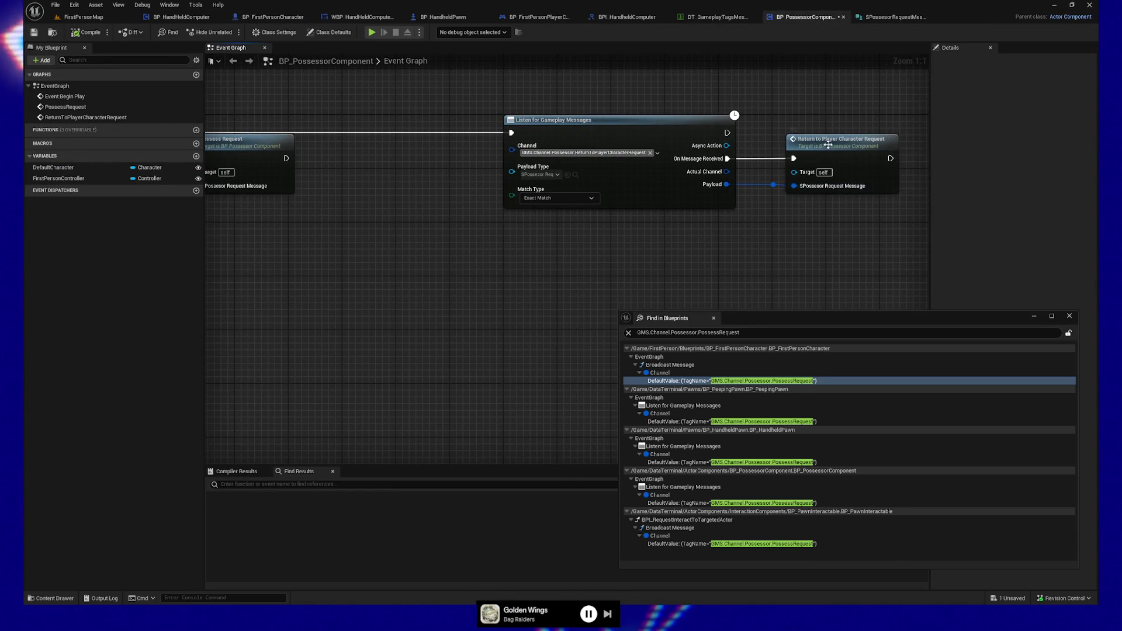
double_click(829, 144)
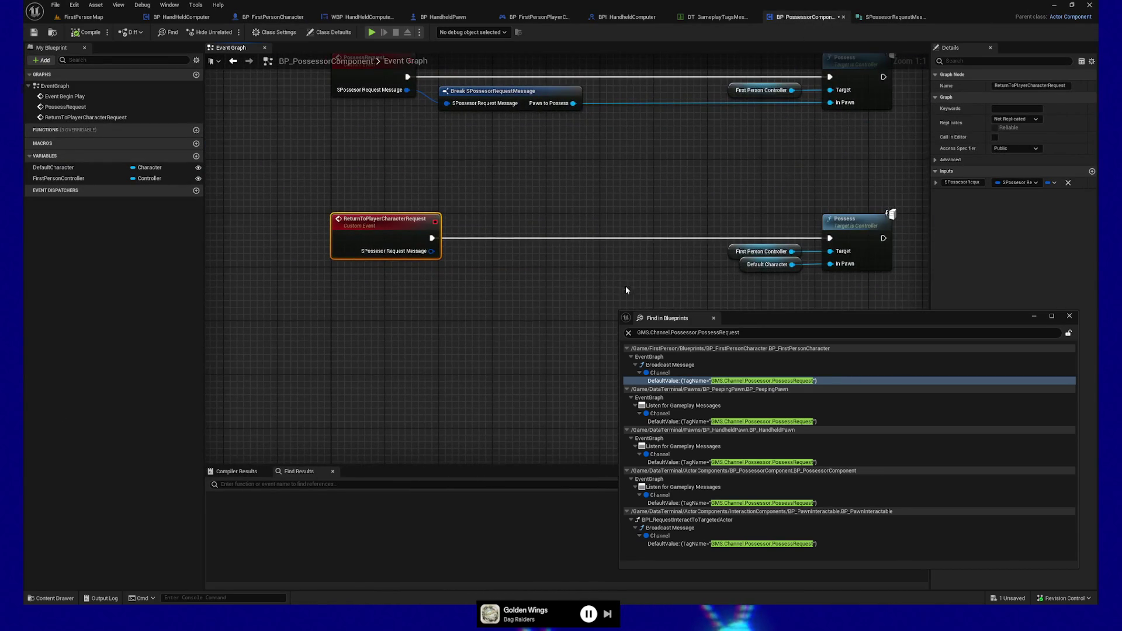
drag(625, 290, 492, 274)
drag(548, 231, 587, 267)
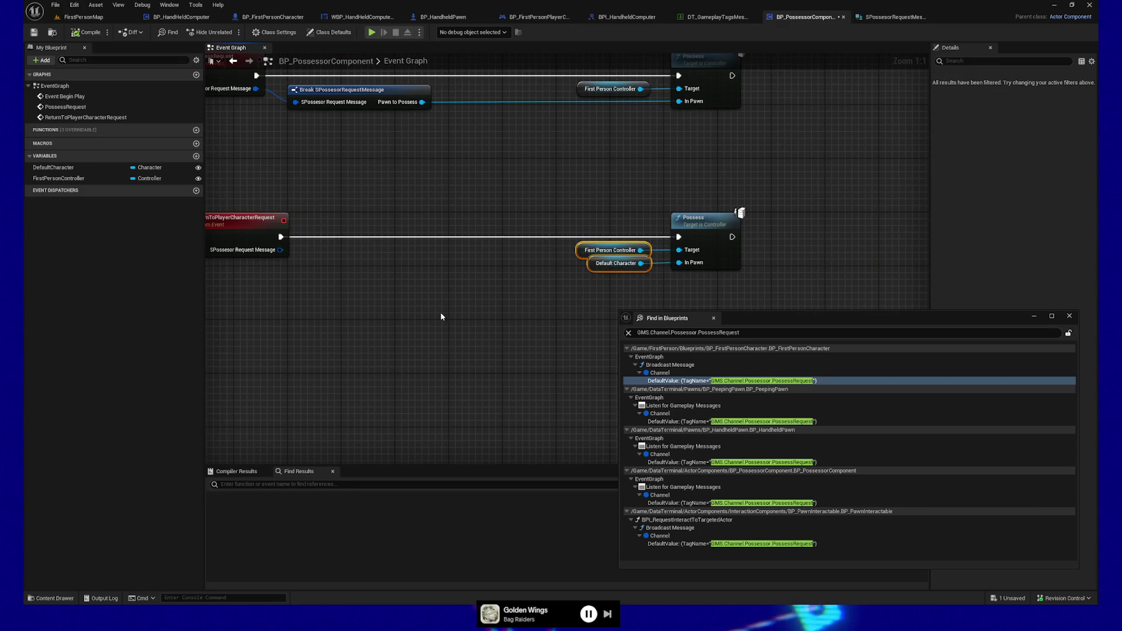
drag(441, 316, 478, 299)
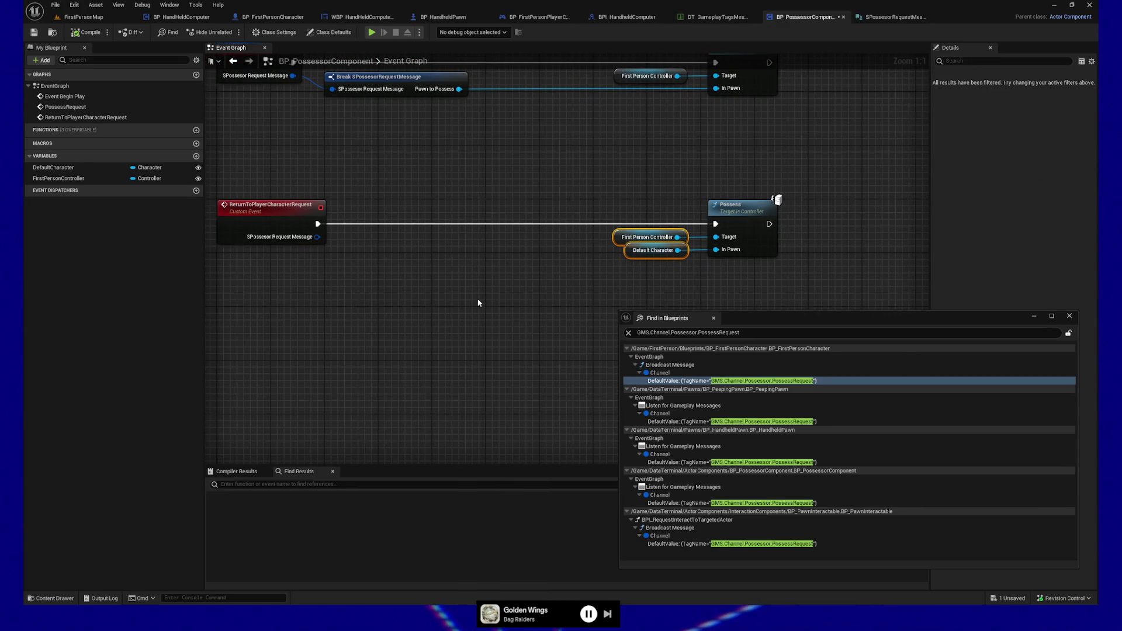
drag(562, 154, 850, 268)
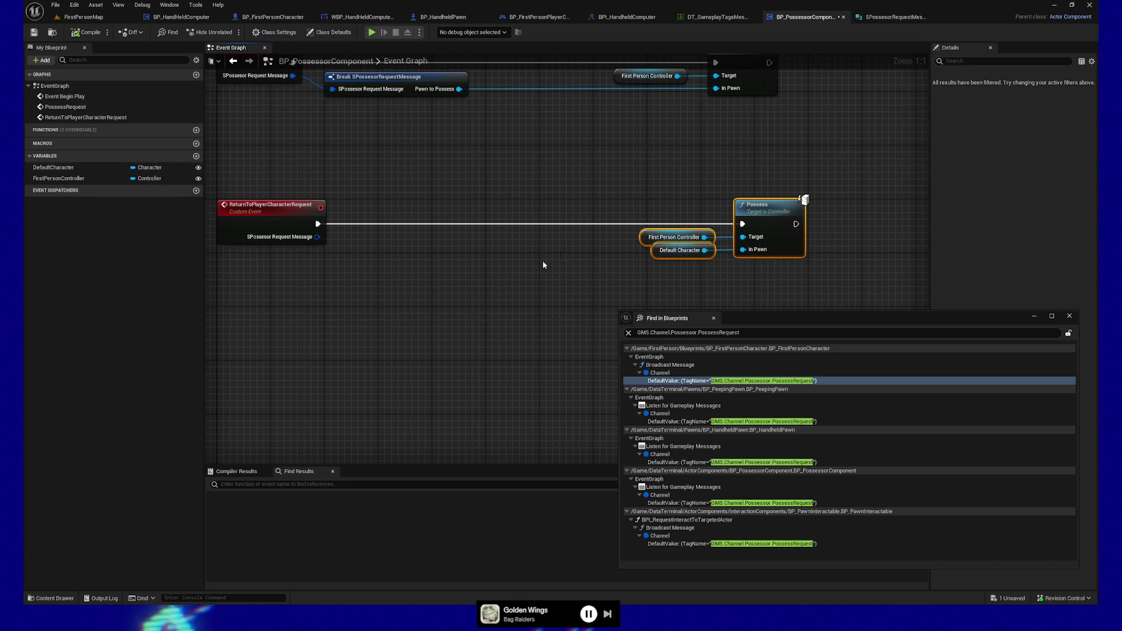
drag(544, 265, 522, 266)
right_click(302, 347)
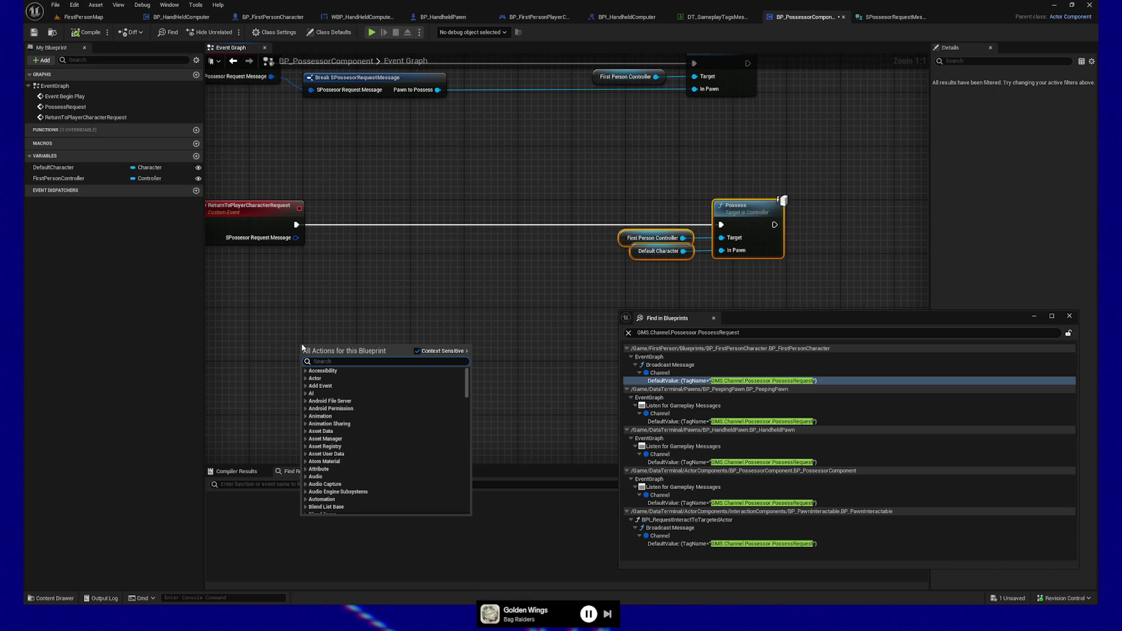
- Add a Get GameplayMessageSubsystem node to the Event Graph via the 'message sub' search
text(broadcas)
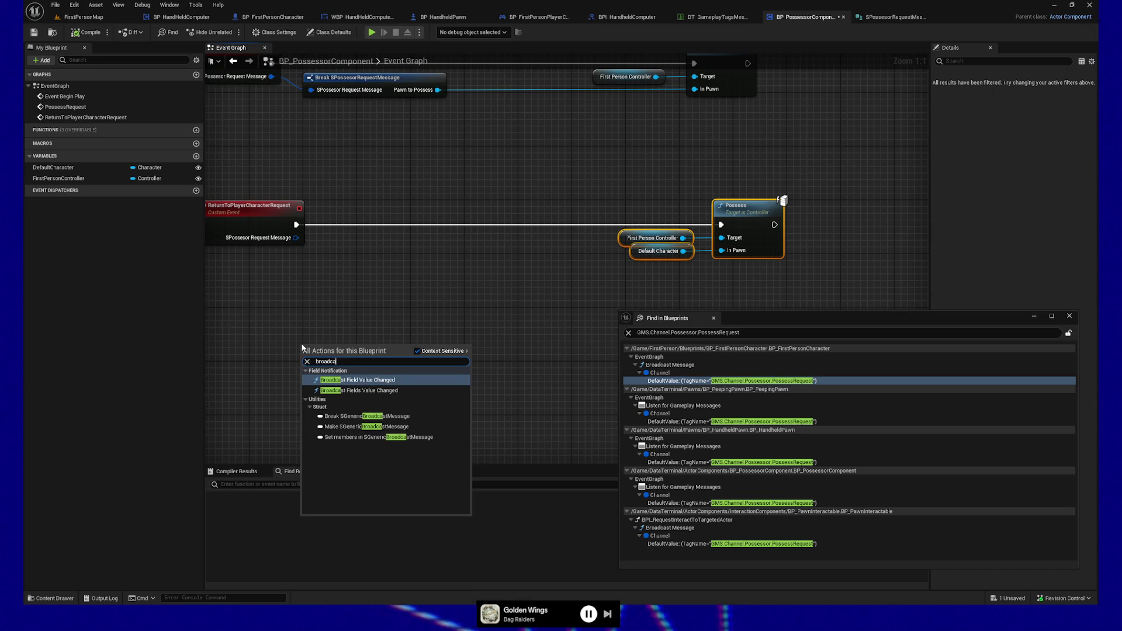
key(BackSpace)
key(BackSpace)
key(BackSpace)
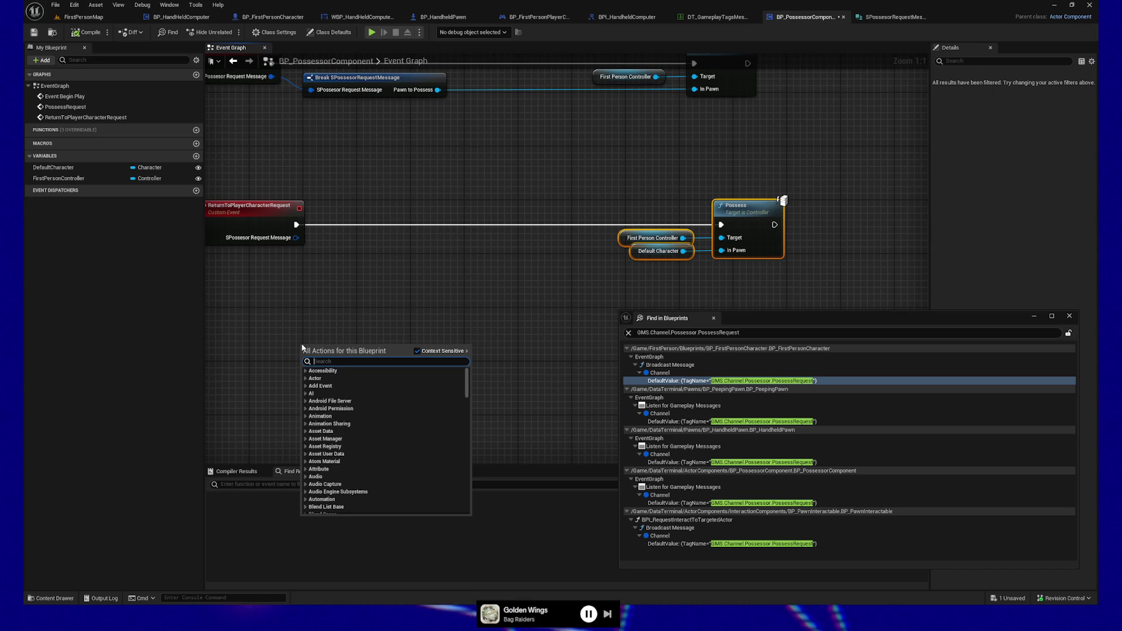
text(message)
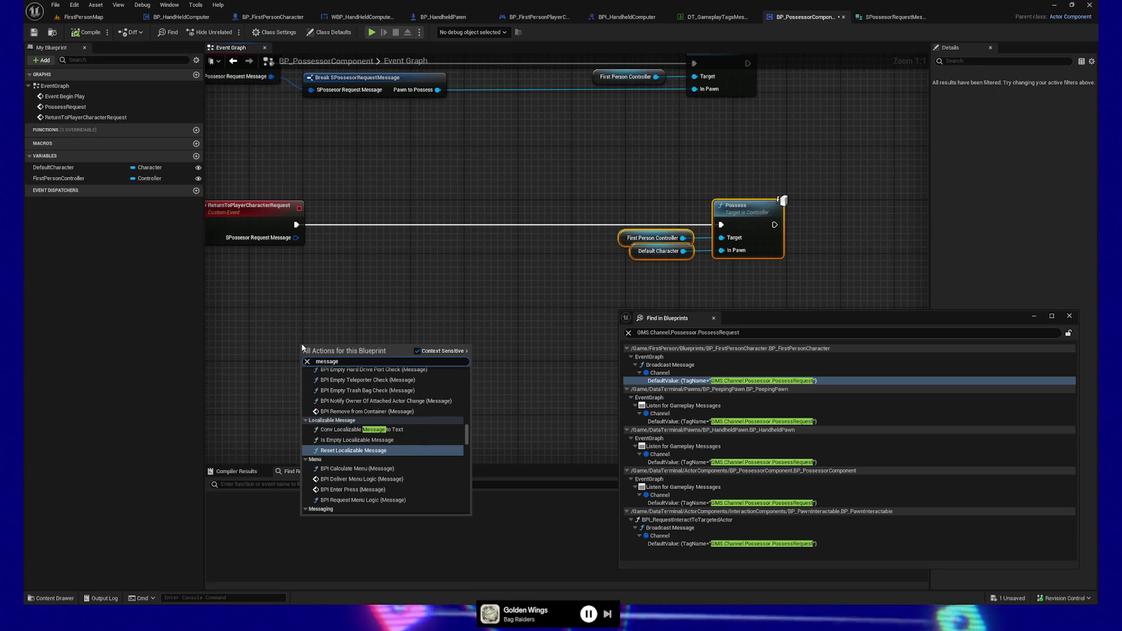
text( sub)
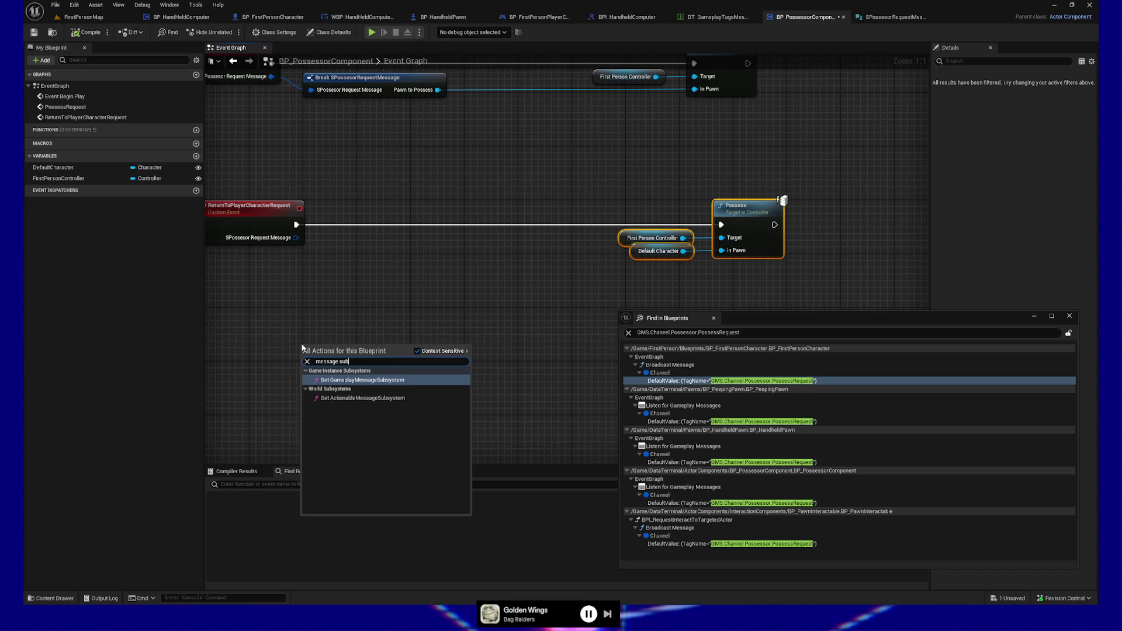
key(Return)
- Add a Broadcast Message node wired to the subsystem output and move both nodes together
drag(373, 362, 427, 361)
text(broadcast)
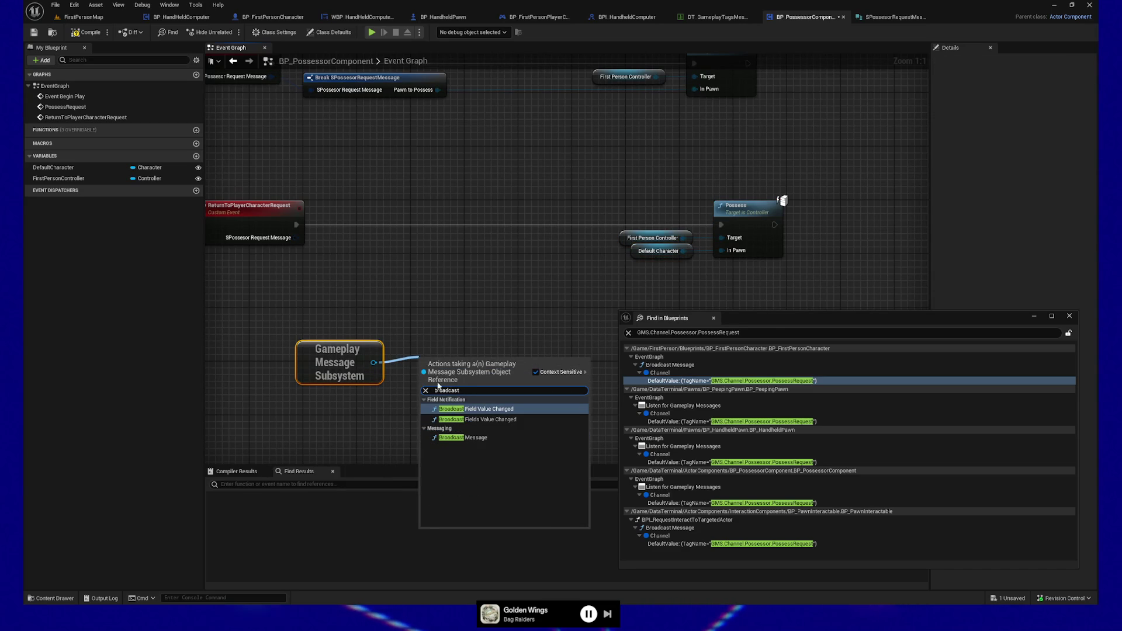
click(463, 438)
mouse_move(301, 320)
mouse_down()
mouse_move(427, 356)
mouse_move(448, 328)
mouse_up()
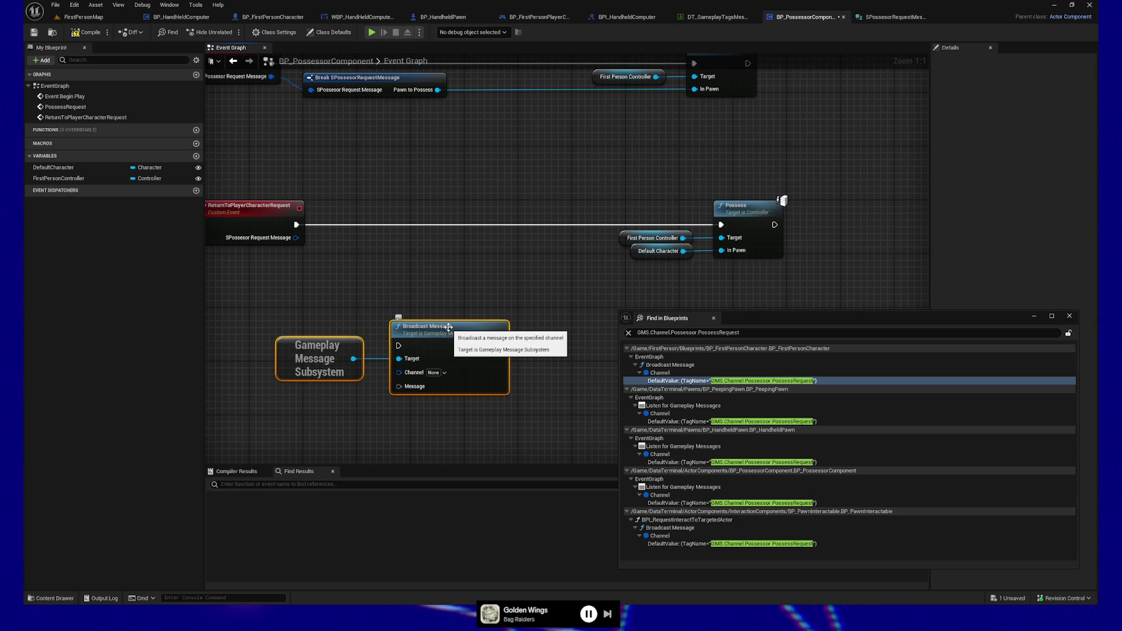
mouse_move(401, 293)
mouse_down()
mouse_move(393, 280)
mouse_move(791, 348)
mouse_up()
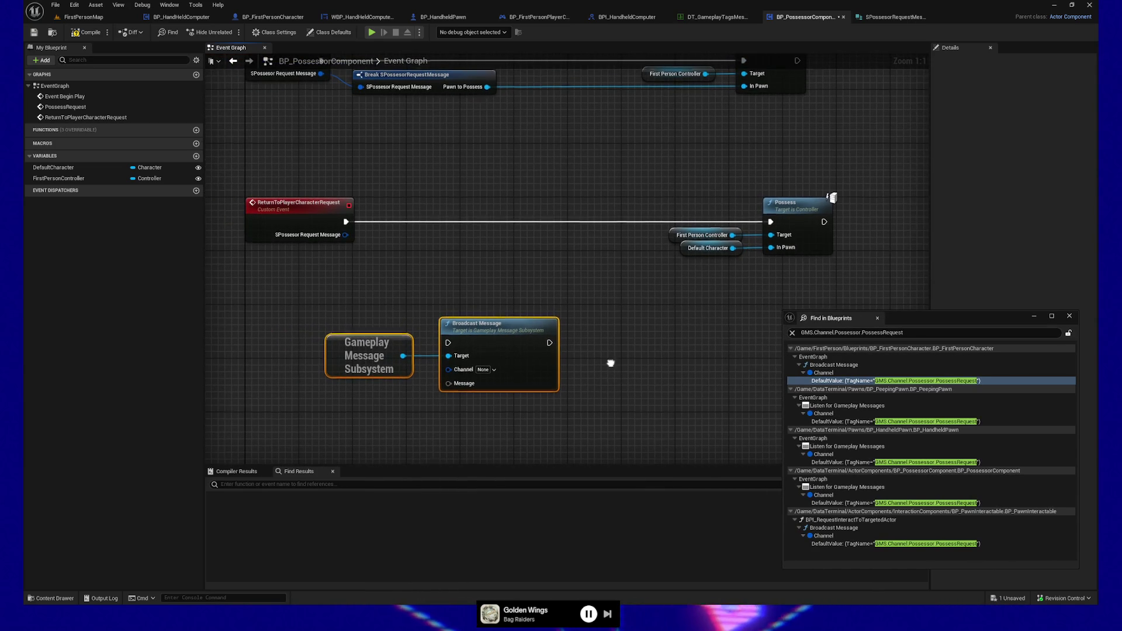
- Move the subsystem and Broadcast Message nodes up and right, then check the Channel tag choices
drag(610, 363, 637, 359)
drag(351, 300, 617, 418)
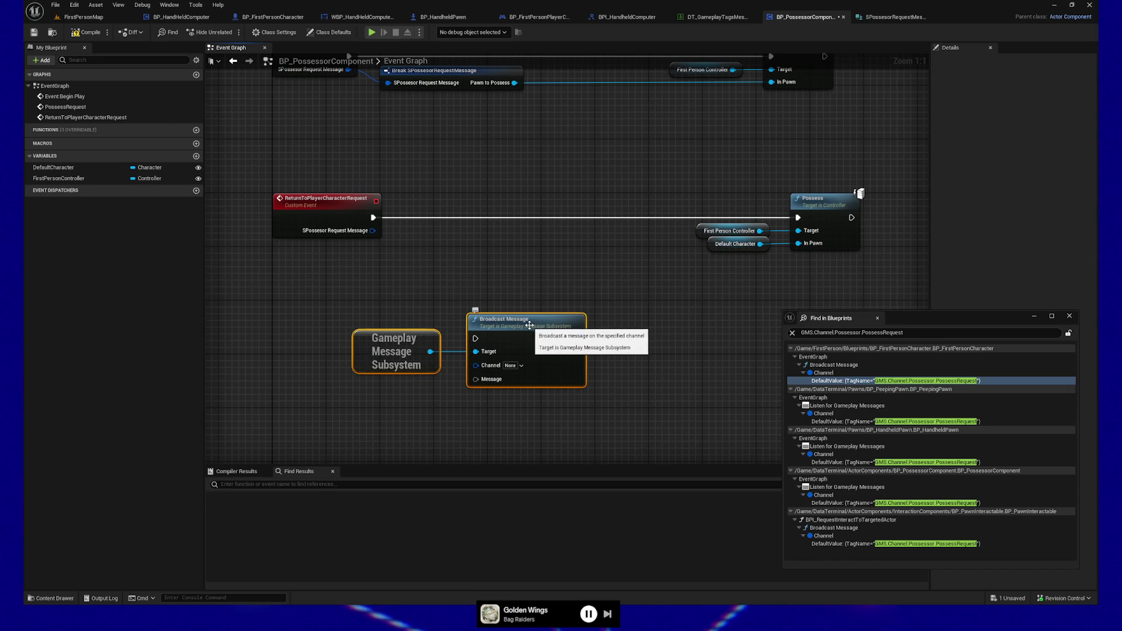
drag(530, 325, 583, 293)
mouse_move(532, 401)
mouse_down()
mouse_move(561, 401)
mouse_move(506, 416)
mouse_up()
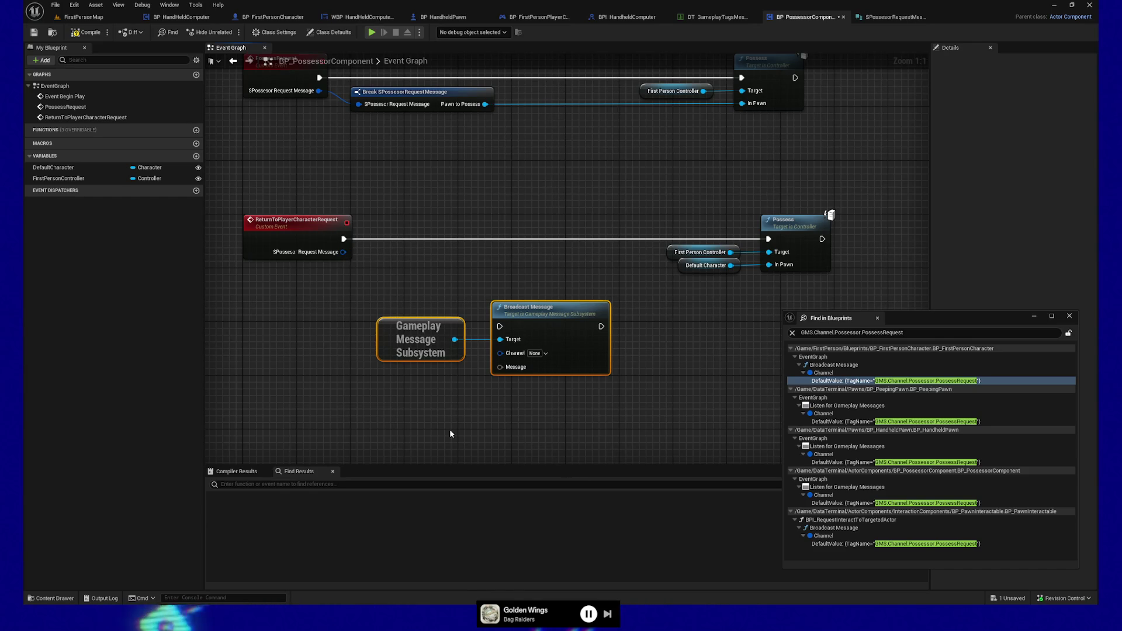
mouse_move(426, 406)
mouse_down()
mouse_move(374, 424)
mouse_move(434, 381)
mouse_move(520, 352)
mouse_up()
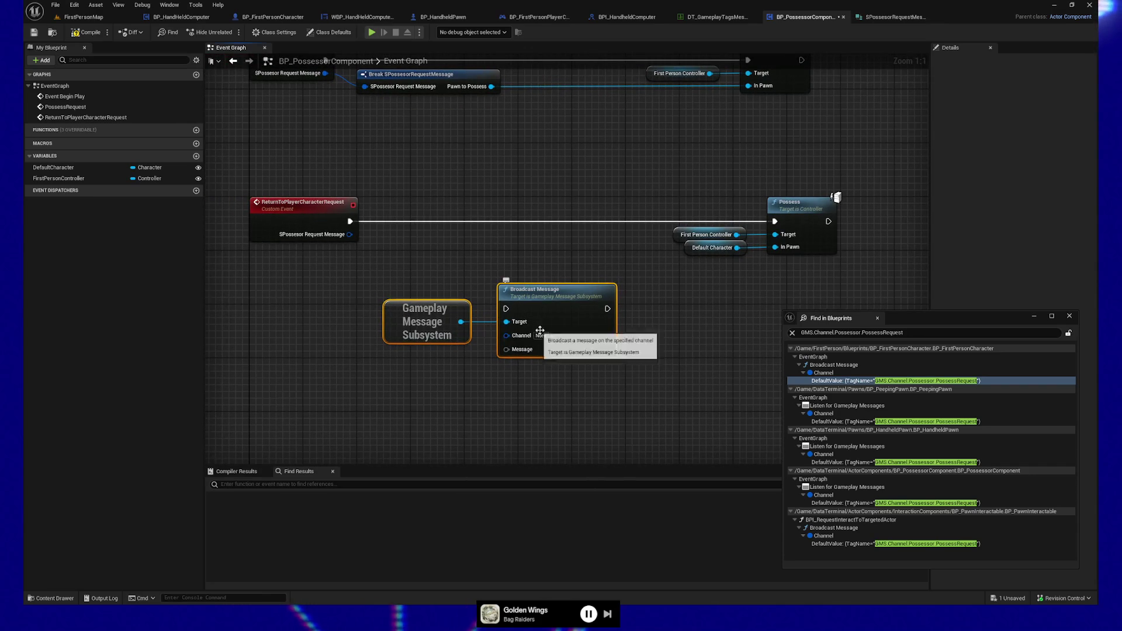
click(543, 336)
click(522, 355)
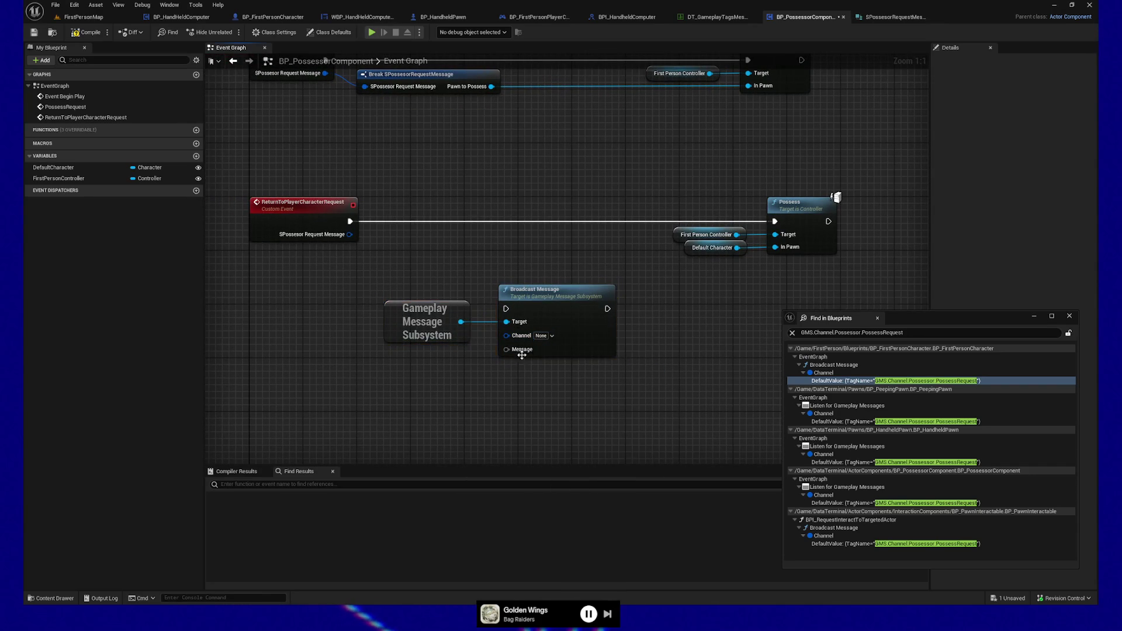
- Connect a Make SGenericBroadcastMessage node to the Message pin and move it left
drag(506, 349, 455, 379)
text(mak)
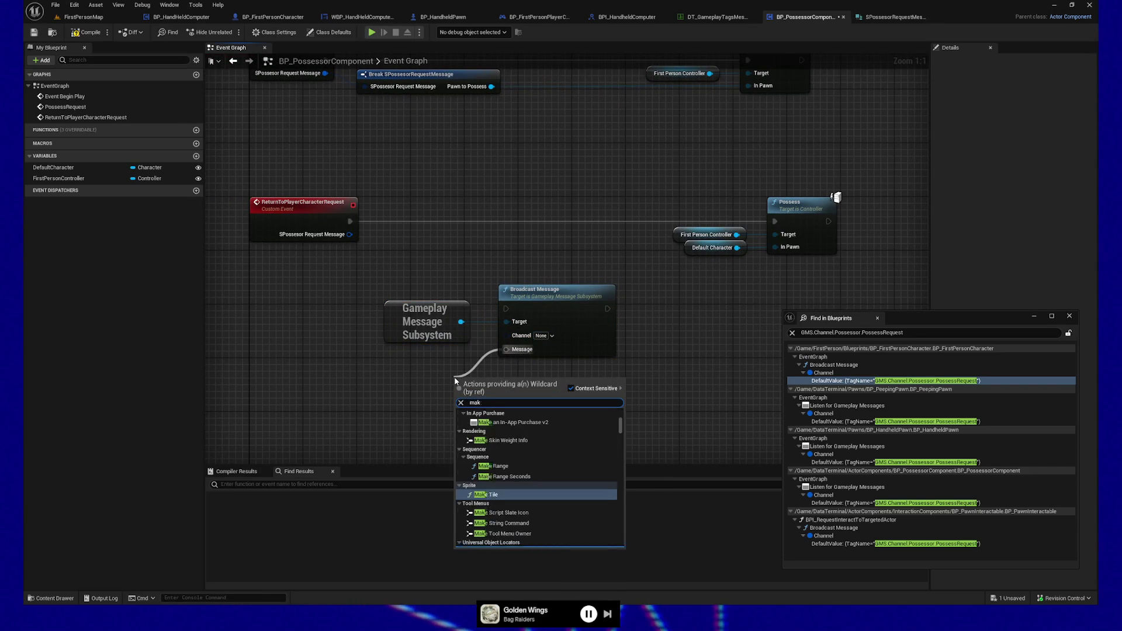
text(e generic)
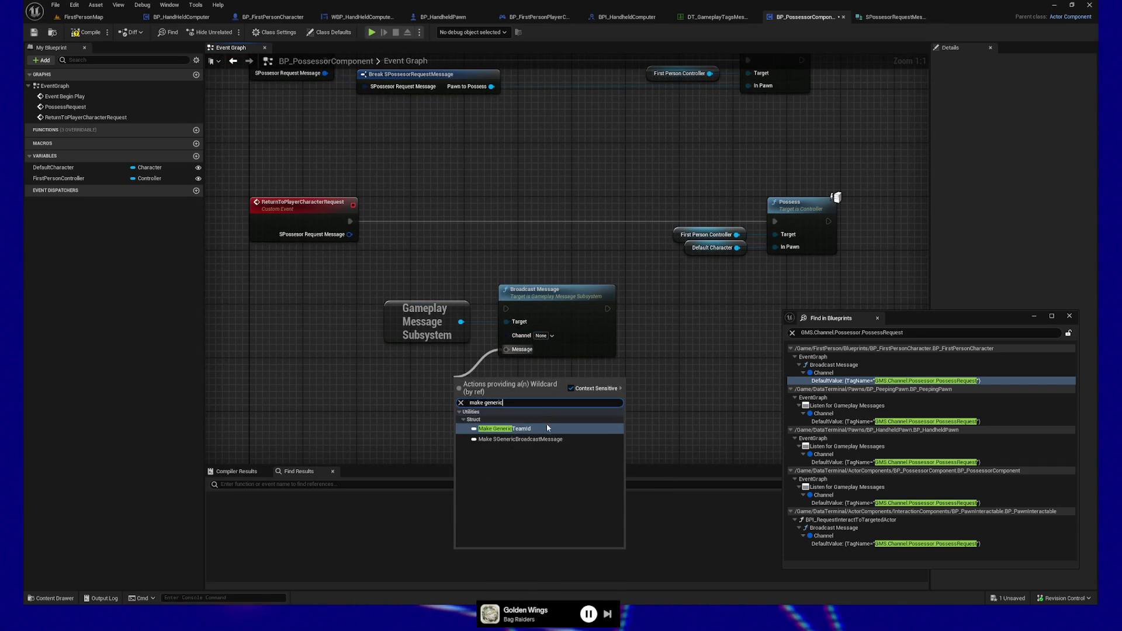
click(541, 440)
mouse_move(523, 380)
mouse_down()
mouse_move(383, 373)
mouse_move(396, 353)
mouse_up()
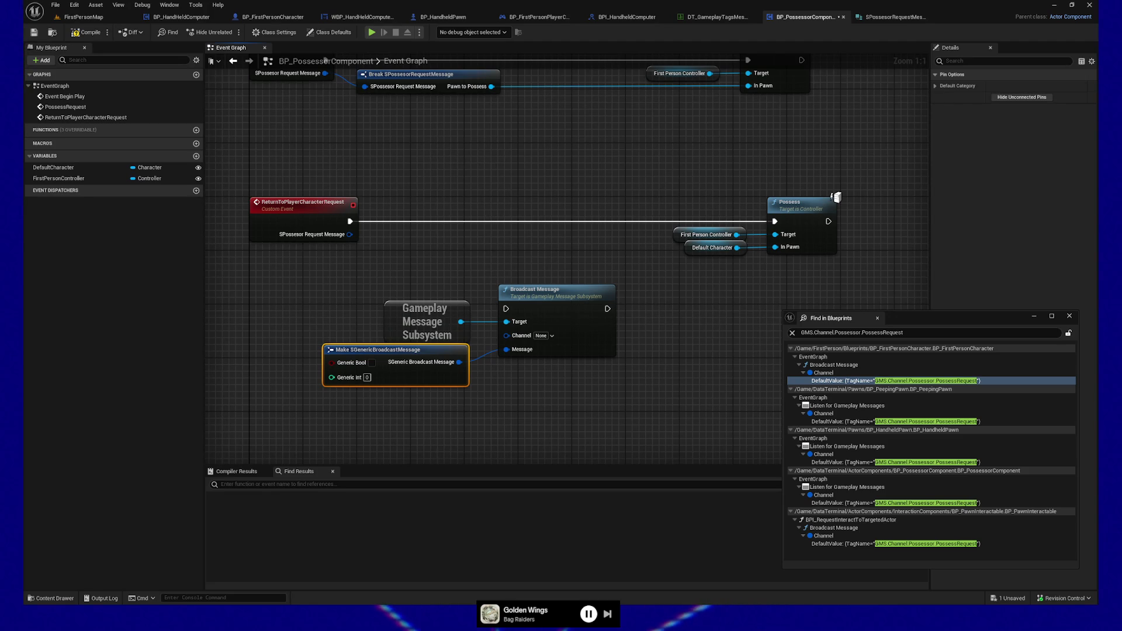
mouse_move(371, 332)
mouse_down()
mouse_move(326, 318)
mouse_move(316, 336)
mouse_up()
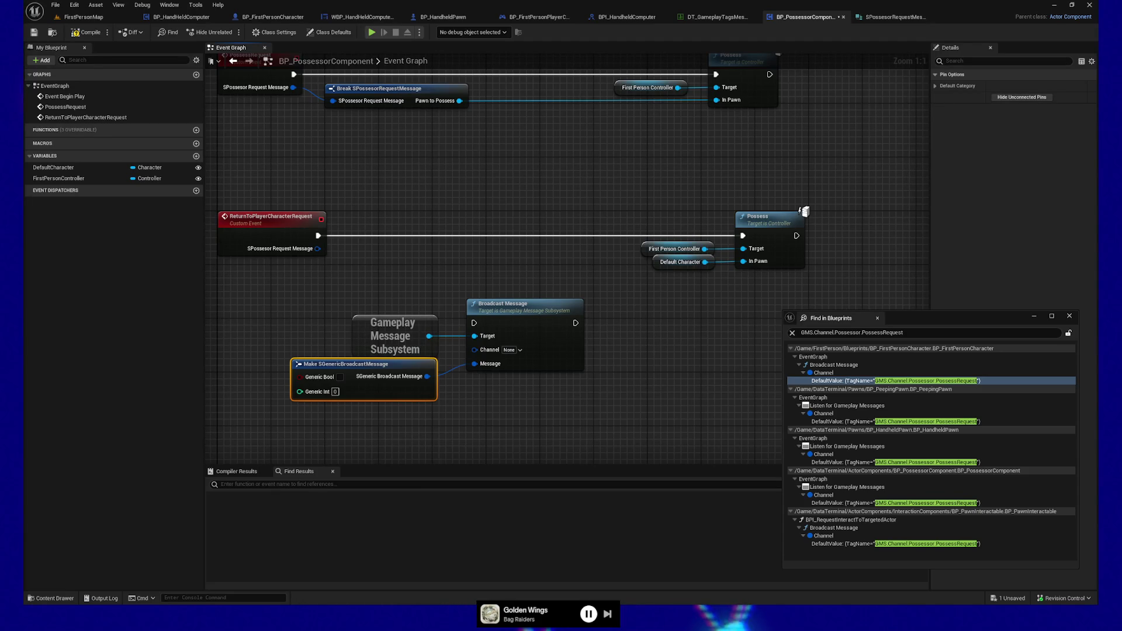
- Review the Channel tag choices, then switch to the DT_GameplayTagsMessaging data table
click(519, 350)
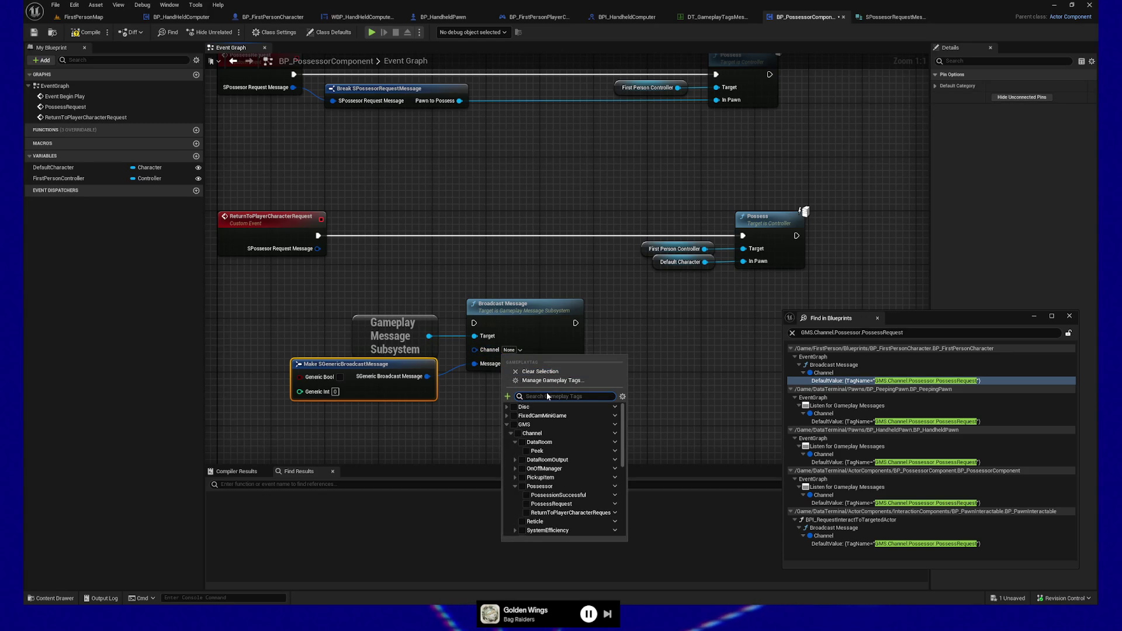
click(690, 275)
click(722, 17)
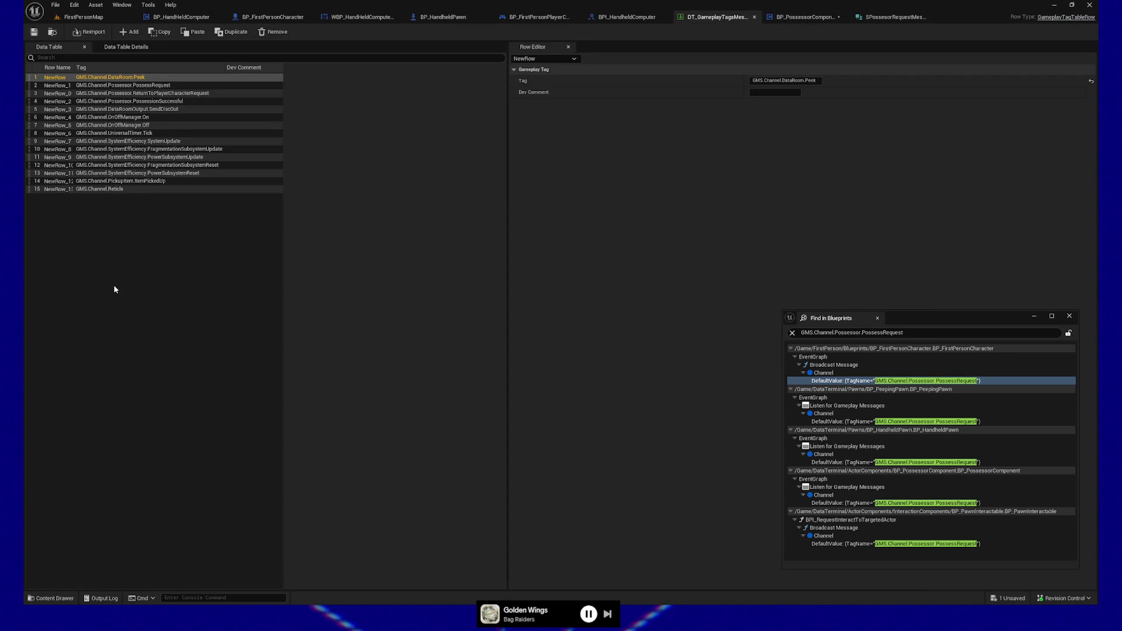
- Add a 16th row tagged GMS.Channel.Possesor.RecallCameraTransform and save DT_GameplayTagsMessaging
click(130, 32)
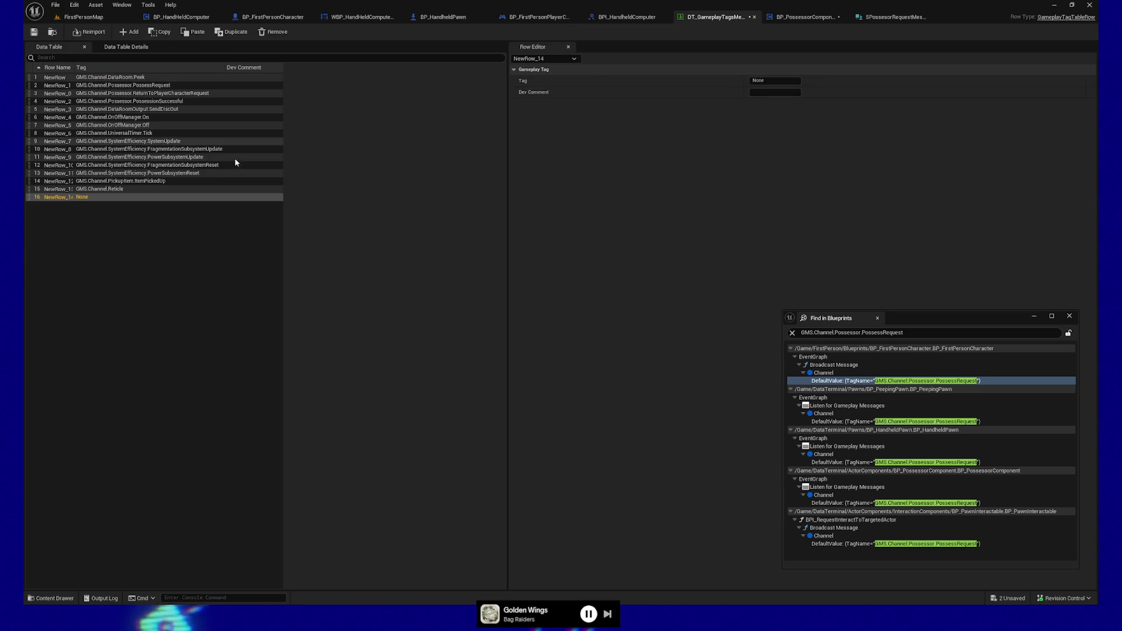
click(775, 80)
text(GM)
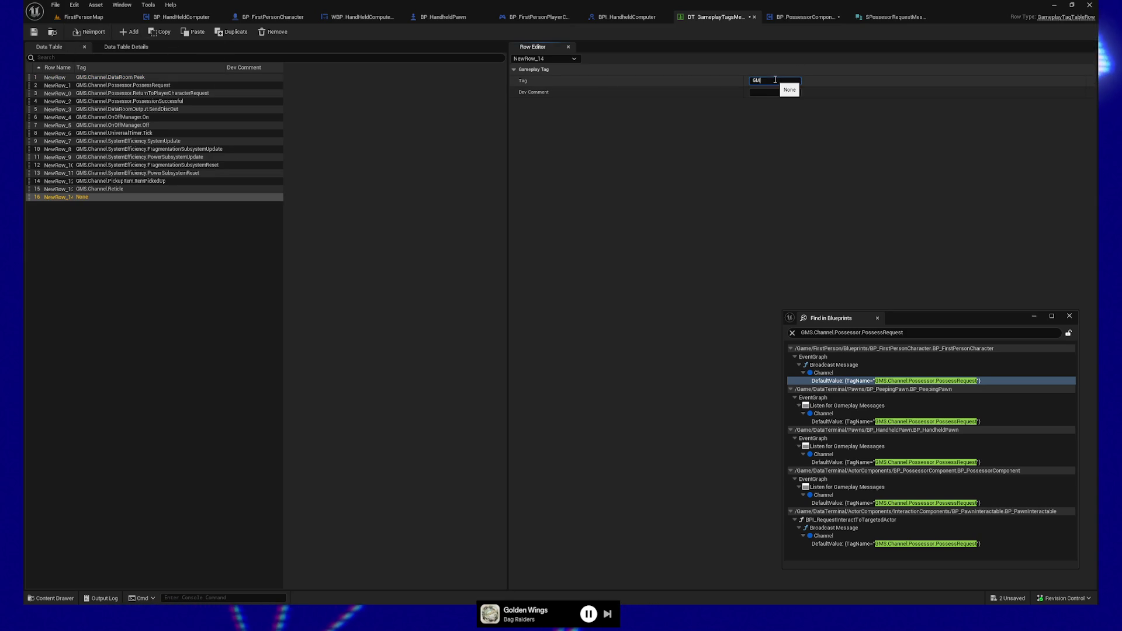
text(S.Channel)
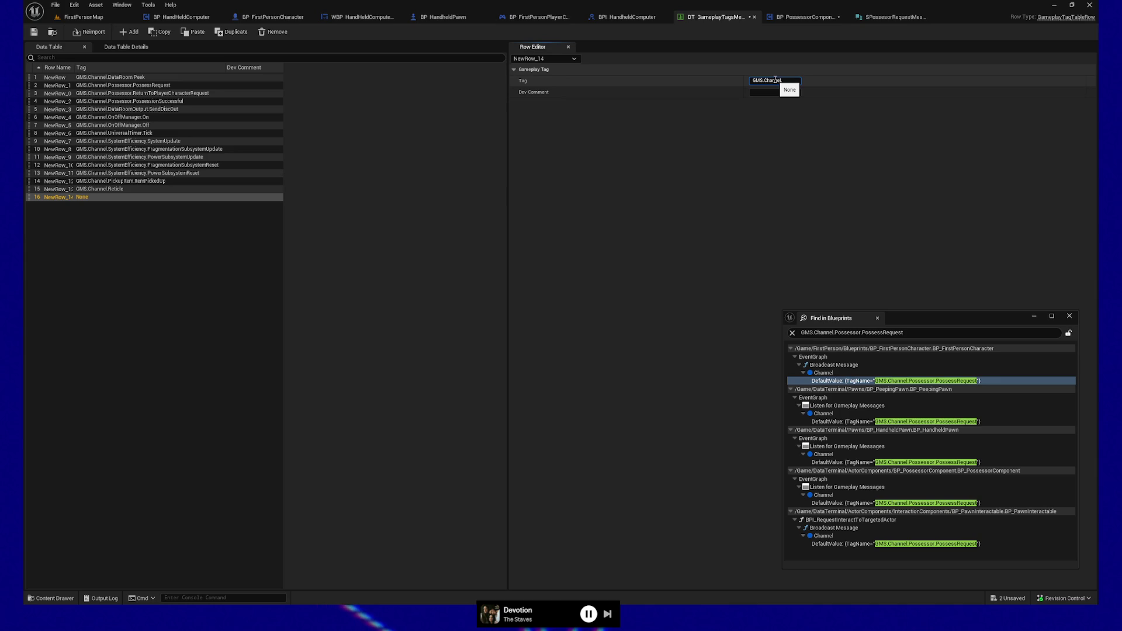
text(.Posse)
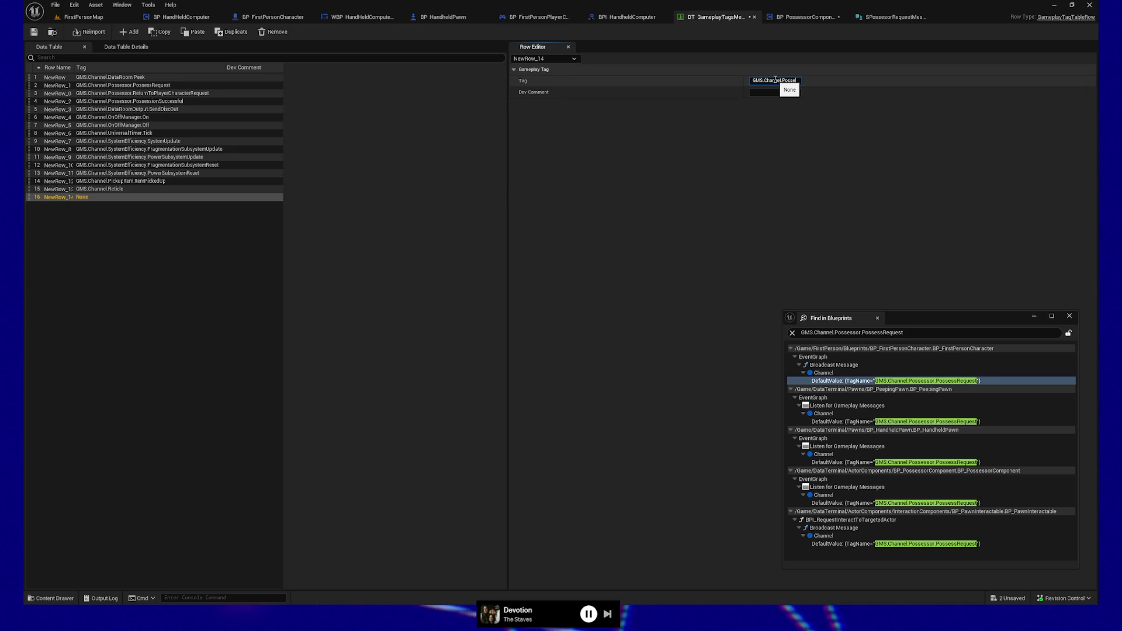
text(sor.Return)
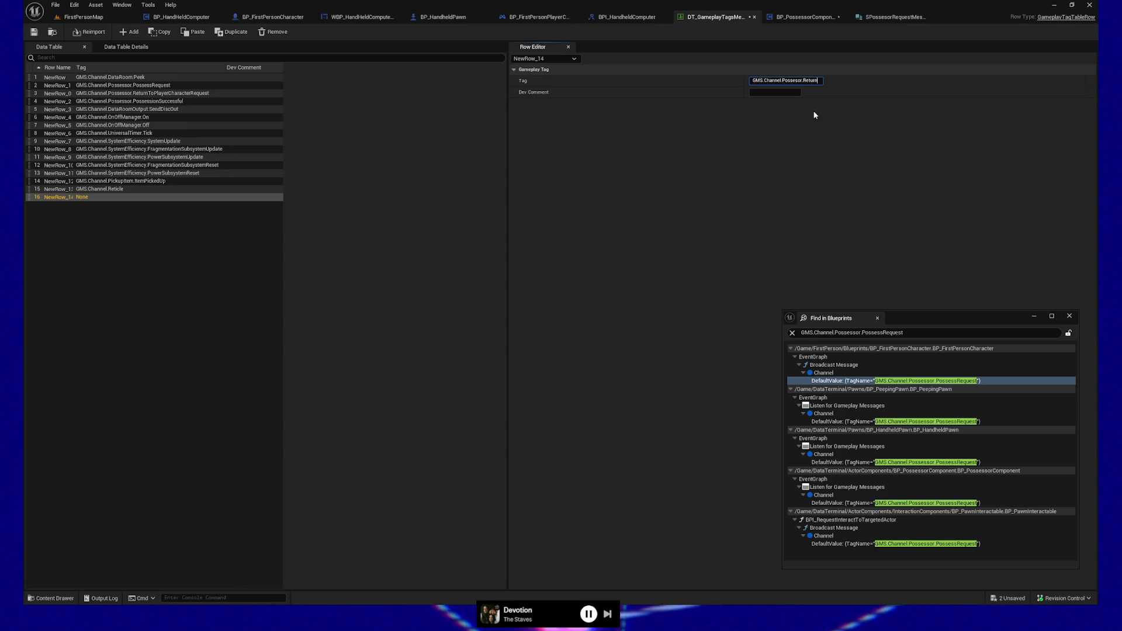
text(ToC)
key(BackSpace)
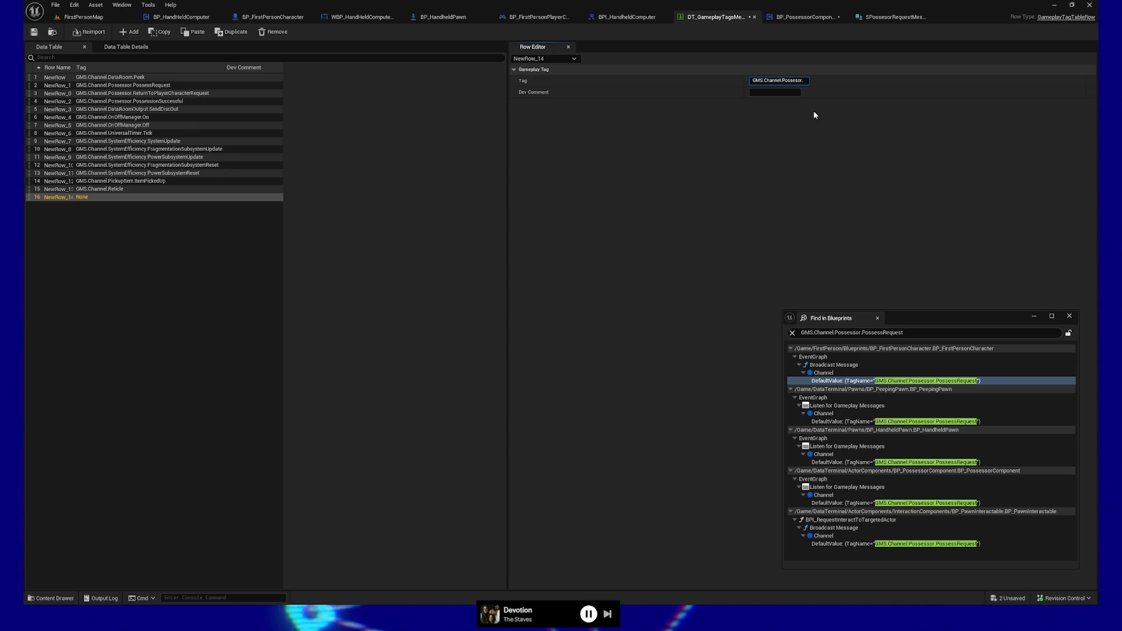
text(RecallCameraPosti)
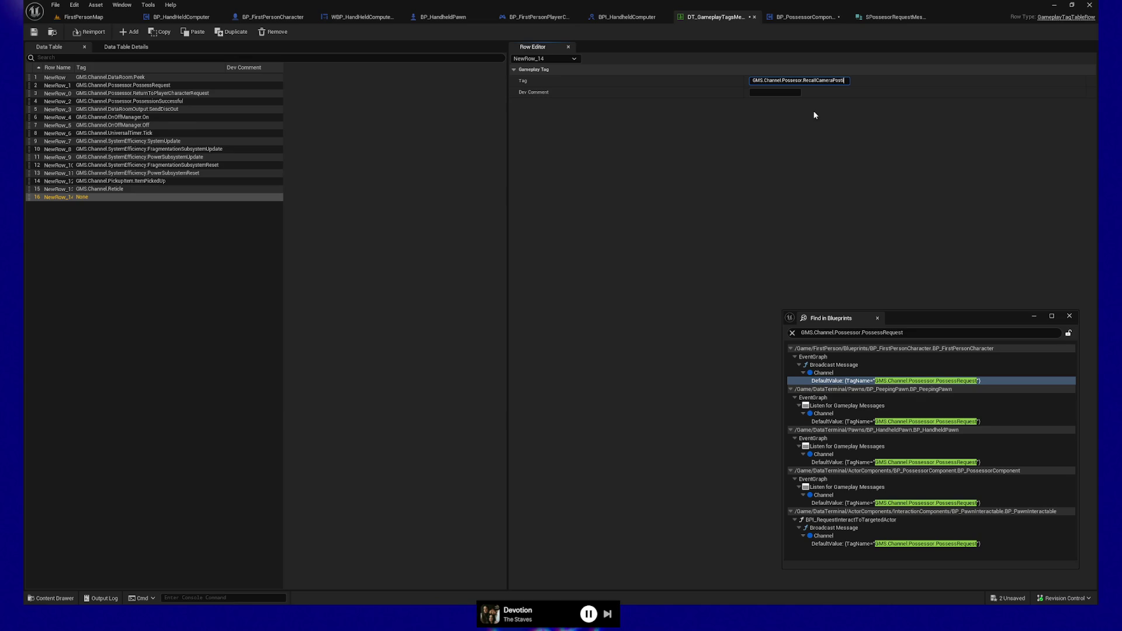
key(BackSpace)
key(BackSpace)
key(BackSpace)
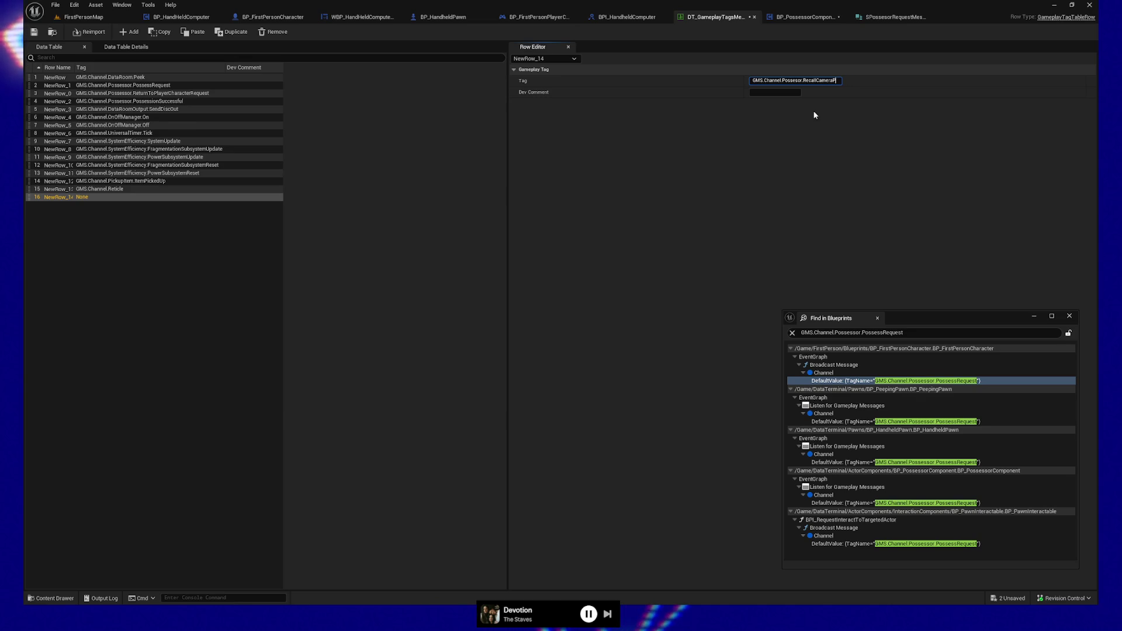
text(Transform)
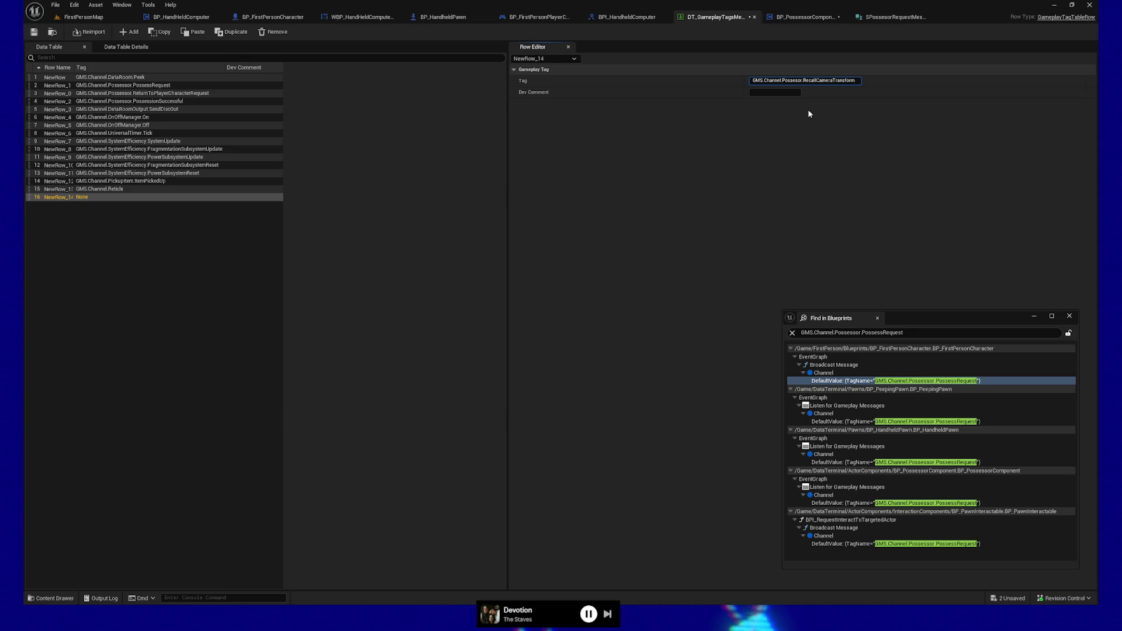
key(Return)
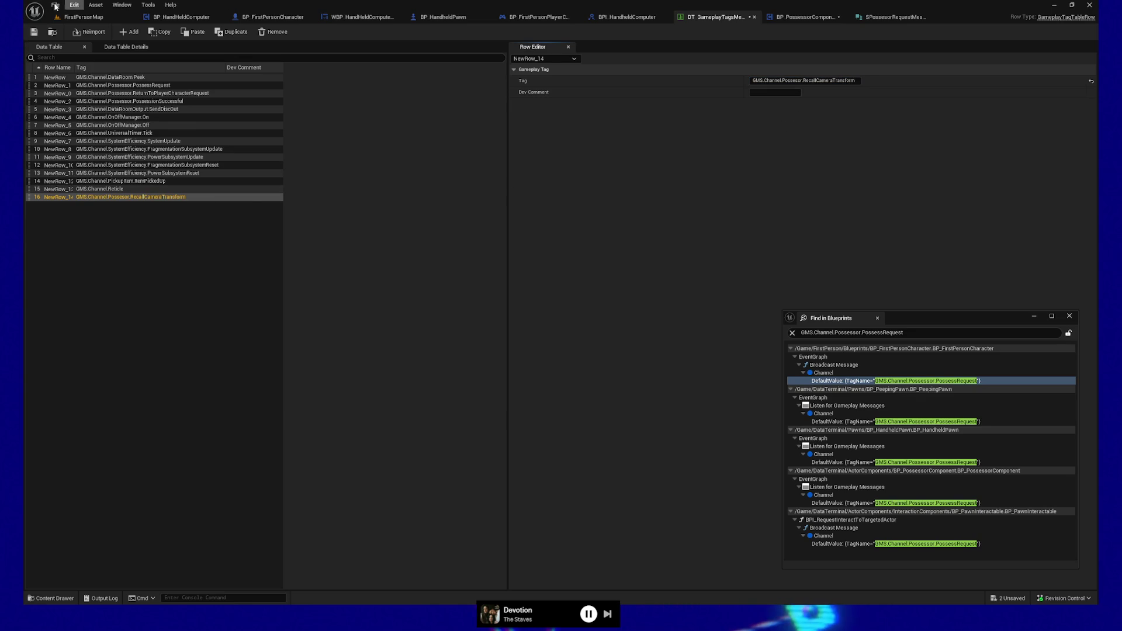
click(35, 32)
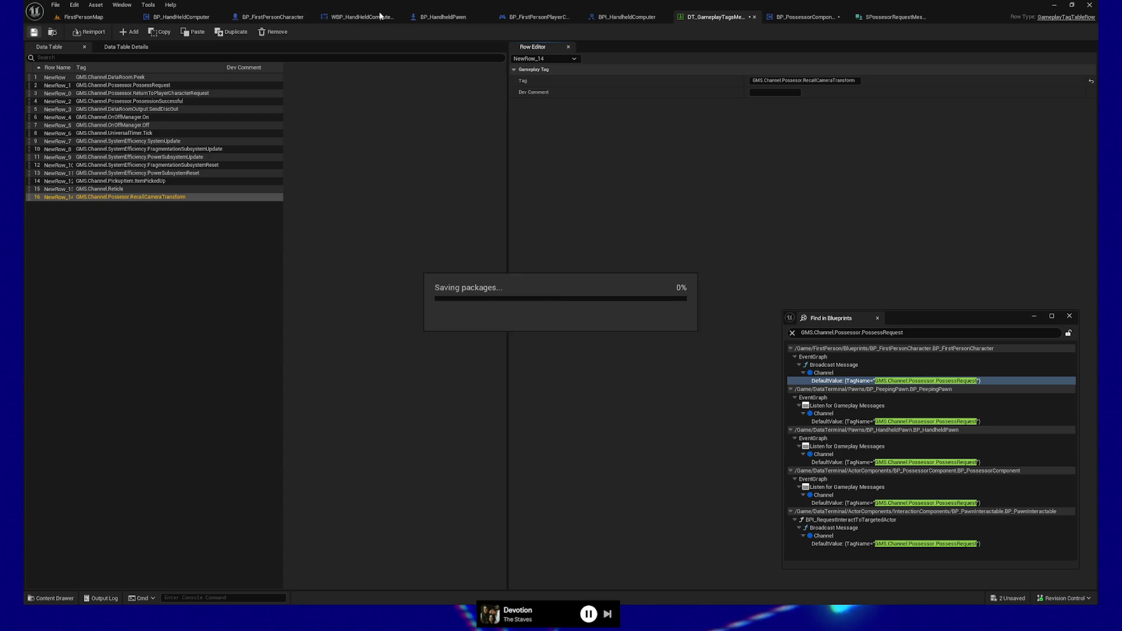
click(812, 19)
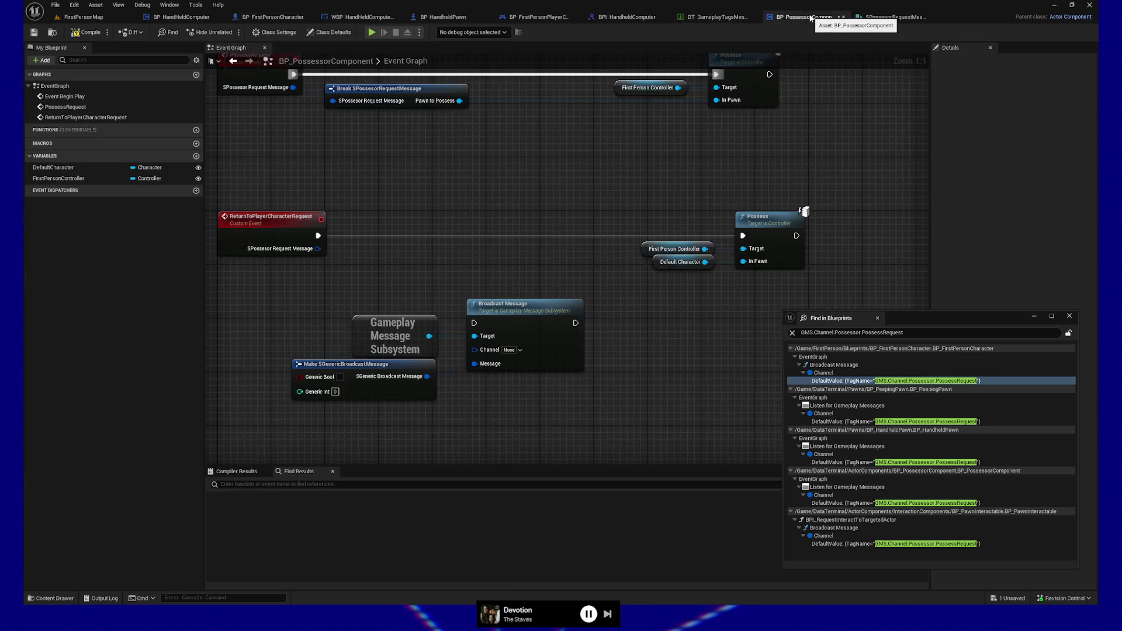
click(520, 351)
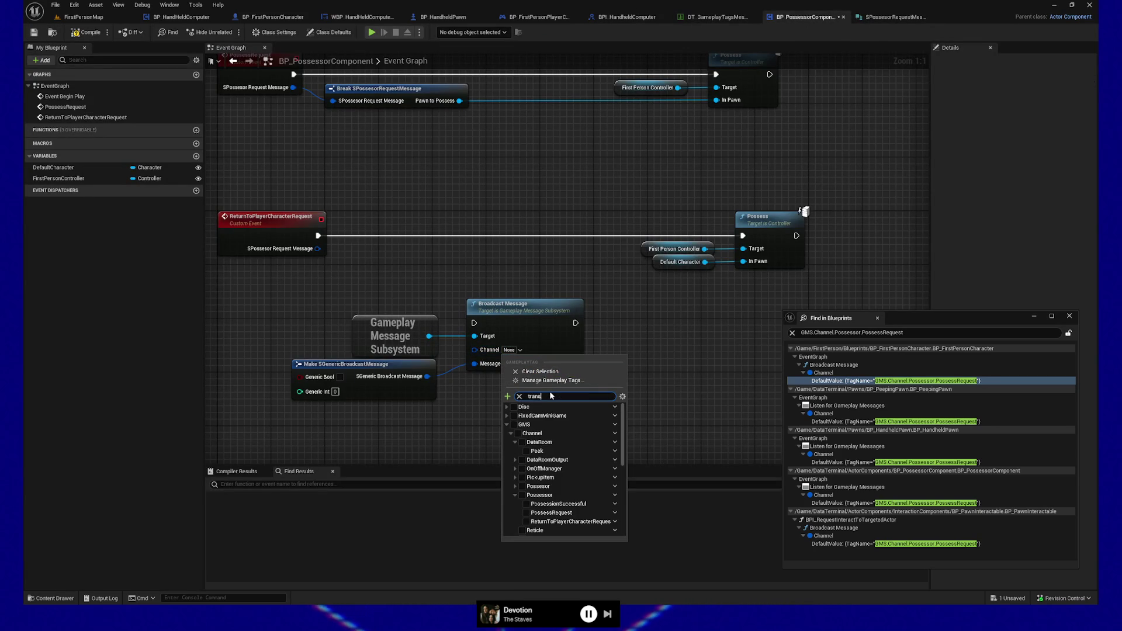
click(526, 433)
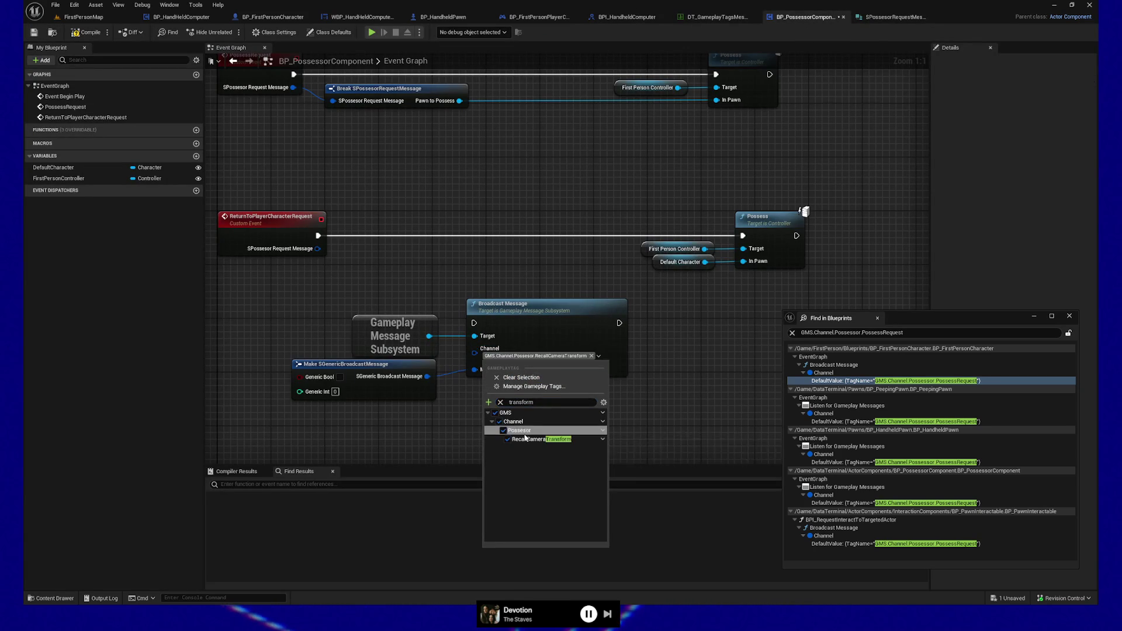
drag(318, 237, 474, 323)
mouse_move(618, 323)
mouse_down()
mouse_move(672, 257)
mouse_move(743, 236)
mouse_up()
drag(752, 308, 719, 306)
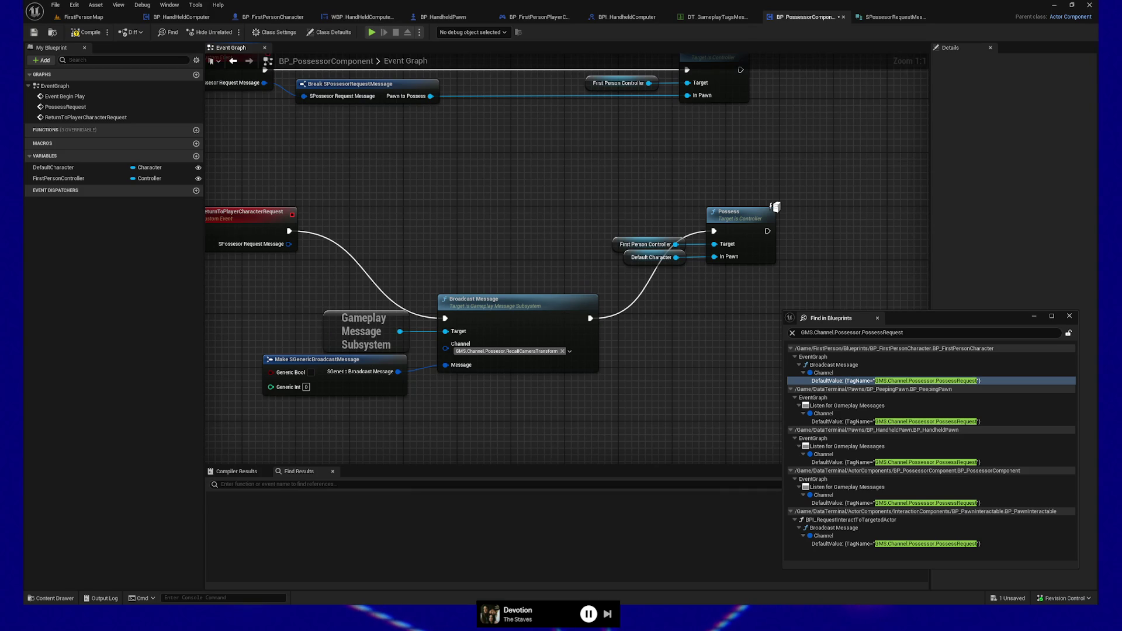
- Align the two Possess nodes and the First Person Controller variable nodes, nudging them right
mouse_move(654, 185)
mouse_down()
mouse_move(601, 182)
mouse_move(591, 217)
mouse_up()
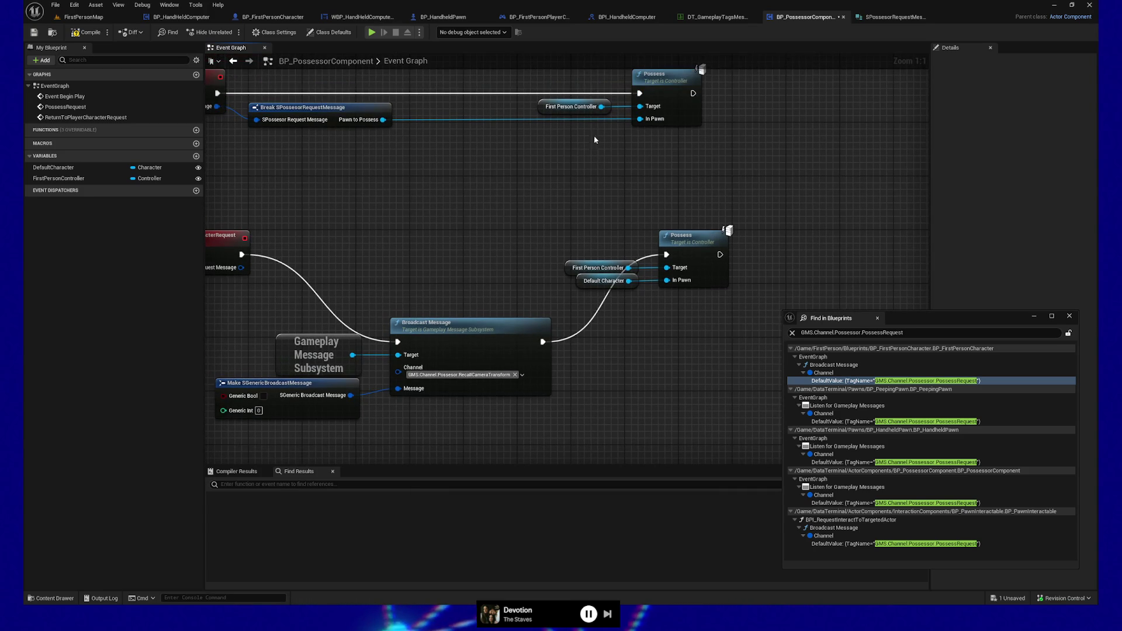
click(711, 273)
ctrl+click(672, 93)
key(shift+d)
drag(558, 295, 609, 217)
ctrl+click(584, 107)
key(shift+d)
drag(556, 88, 731, 239)
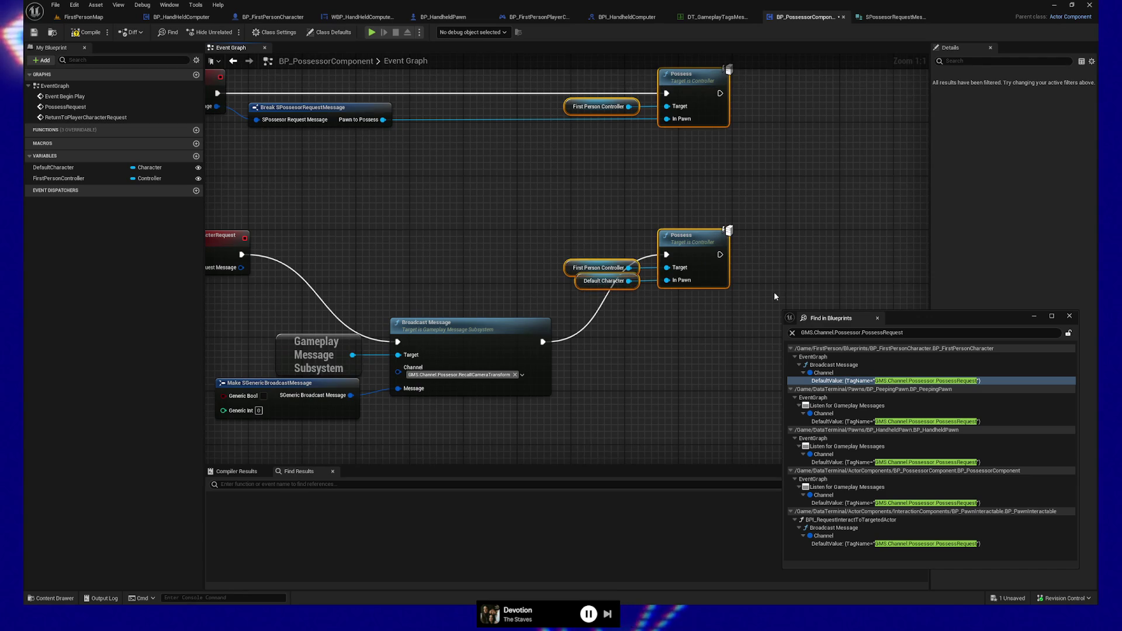
key(Right)
key(Right)
key(Right)
- Move the three broadcast nodes up in line with the request event and save the blueprint
drag(361, 320, 222, 417)
ctrl+click(464, 335)
mouse_move(464, 335)
mouse_down()
mouse_move(487, 324)
mouse_move(491, 250)
mouse_up()
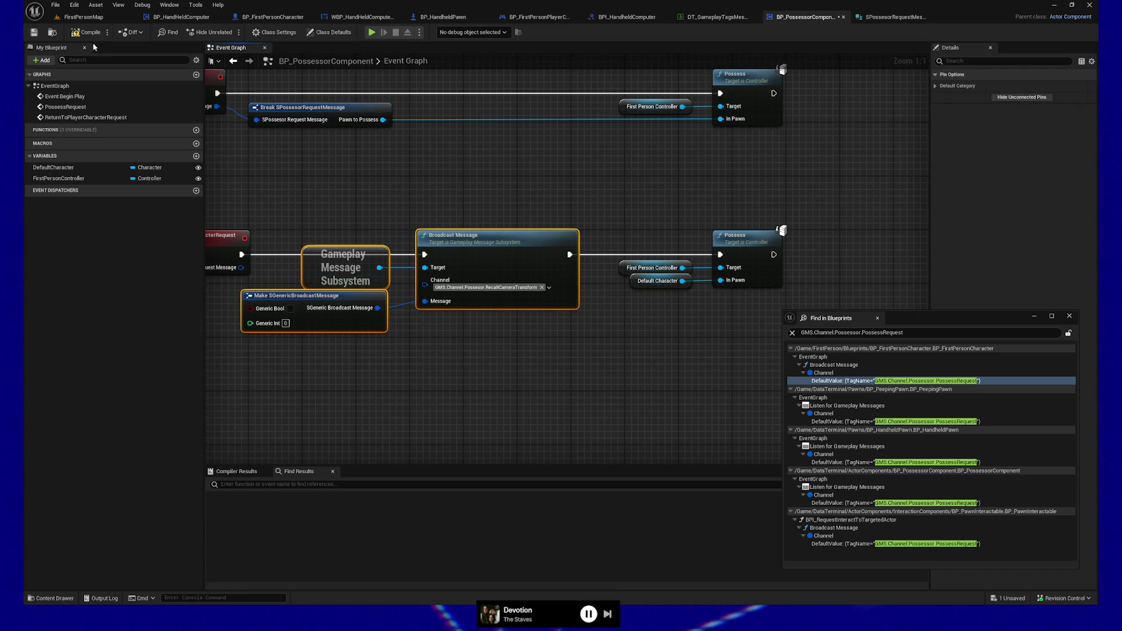
click(33, 33)
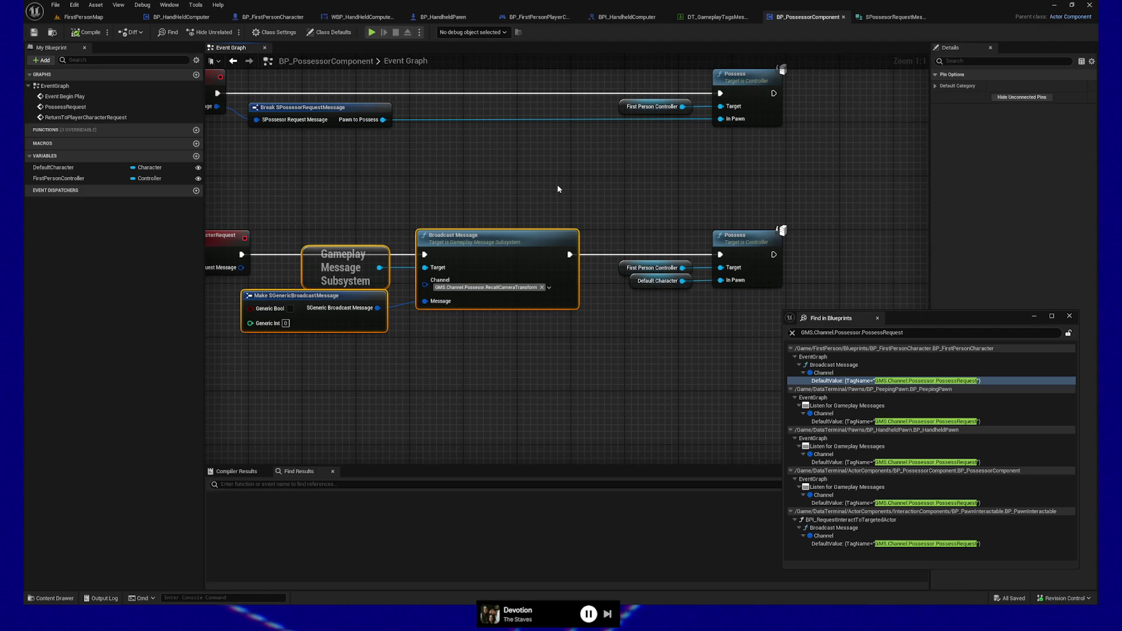
- Clear the selection and go to BP_FirstPersonCharacter's event graph, panning to free space
click(524, 184)
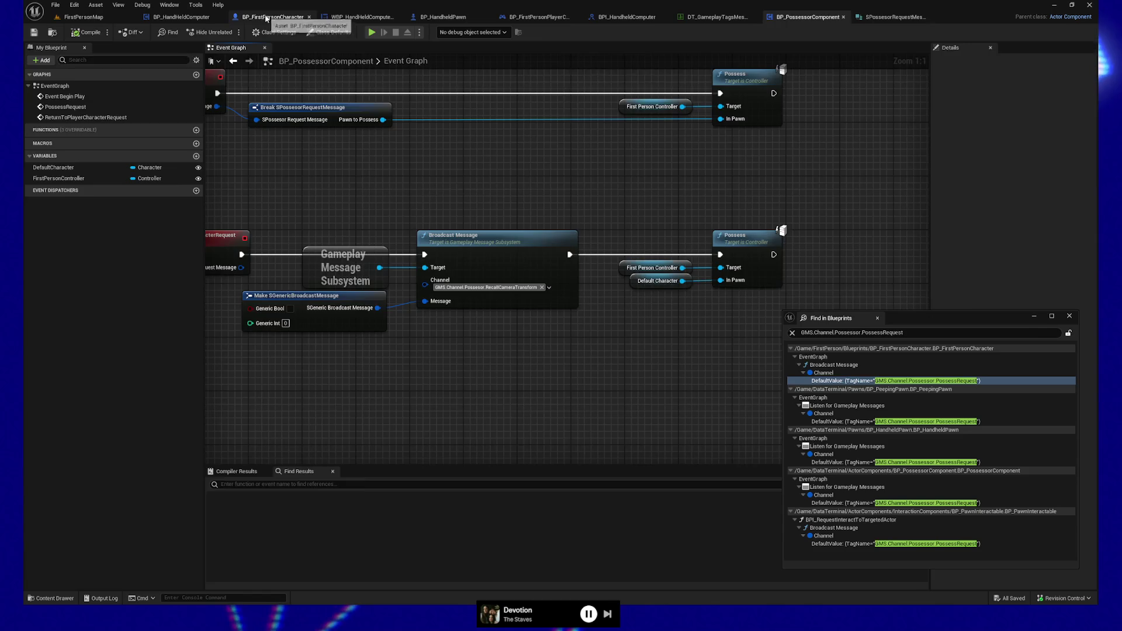
click(273, 16)
scroll(493, 222, down, 2)
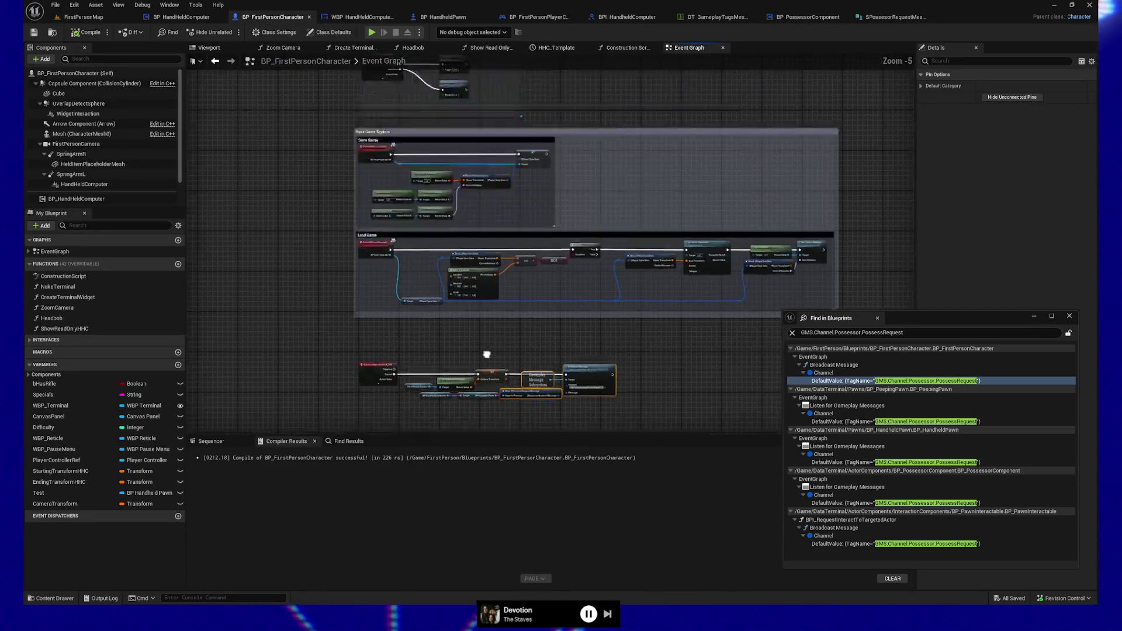
drag(503, 175, 489, 348)
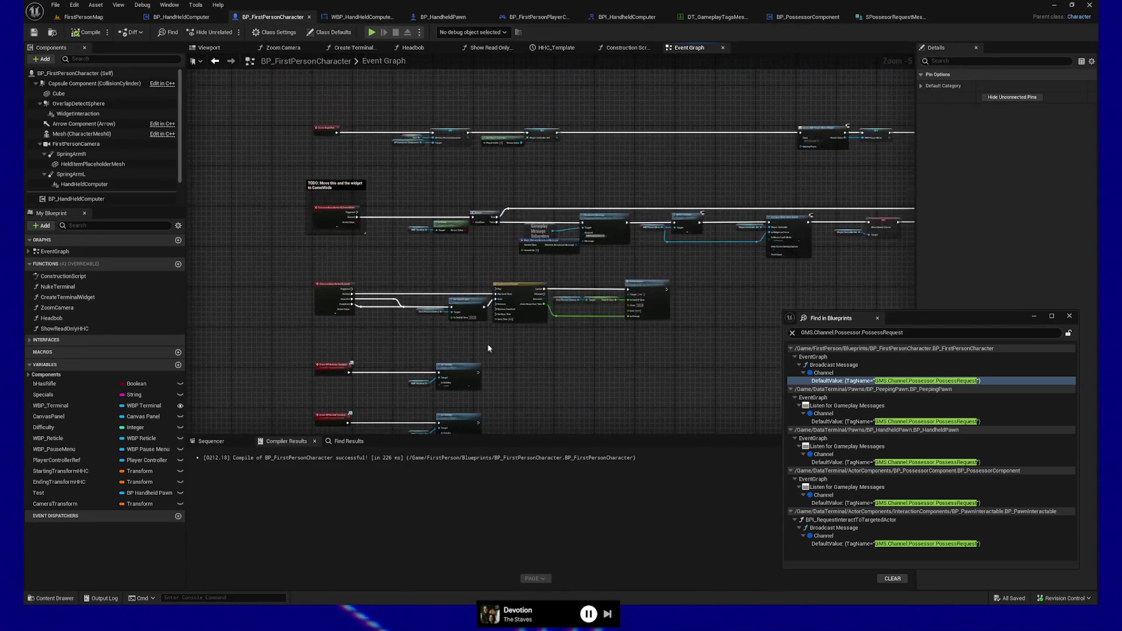
mouse_move(551, 180)
mouse_down()
mouse_move(619, 241)
mouse_move(325, 243)
mouse_move(671, 241)
mouse_up()
scroll(671, 242, up, 5)
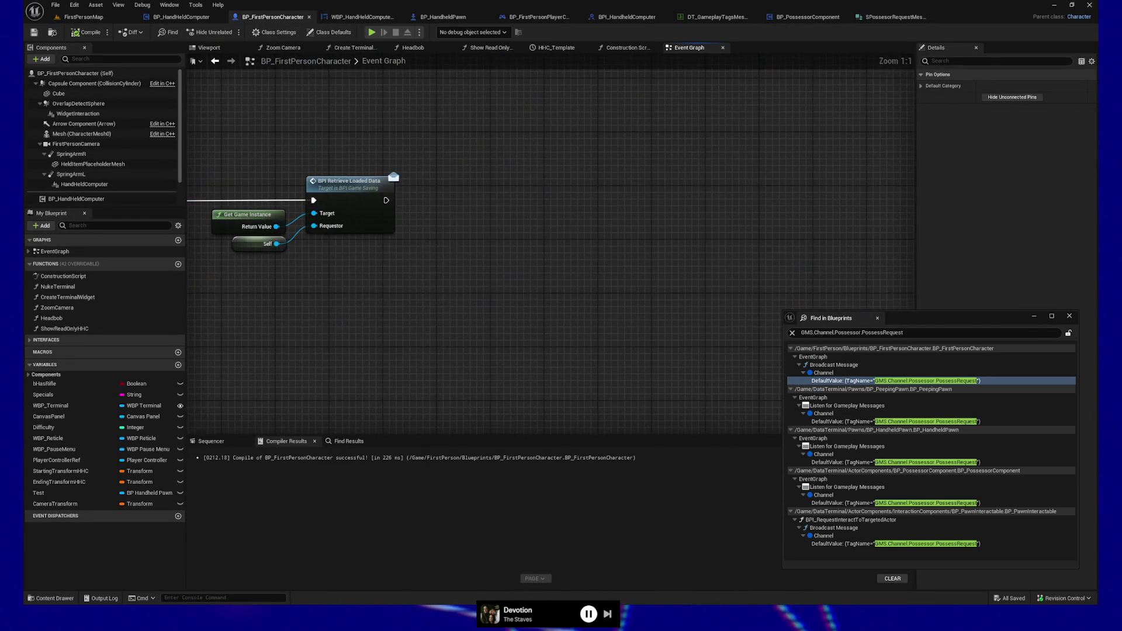
drag(451, 245, 511, 259)
- Add a Listen for Gameplay Messages node and wire BPI Retrieve Loaded Data into it
right_click(501, 301)
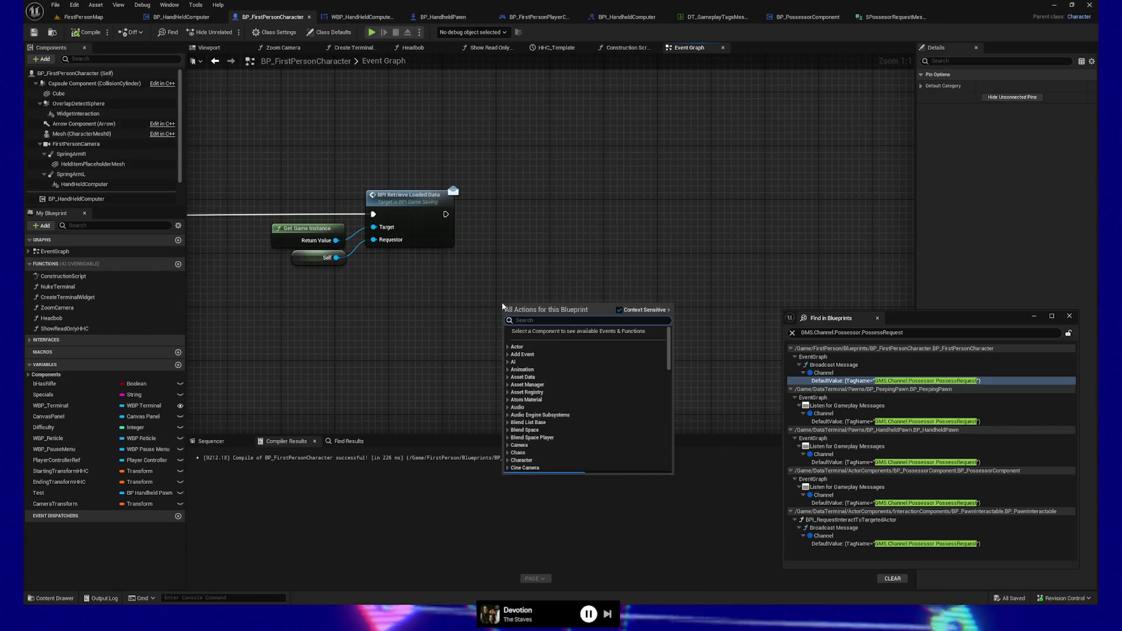
text(listen for)
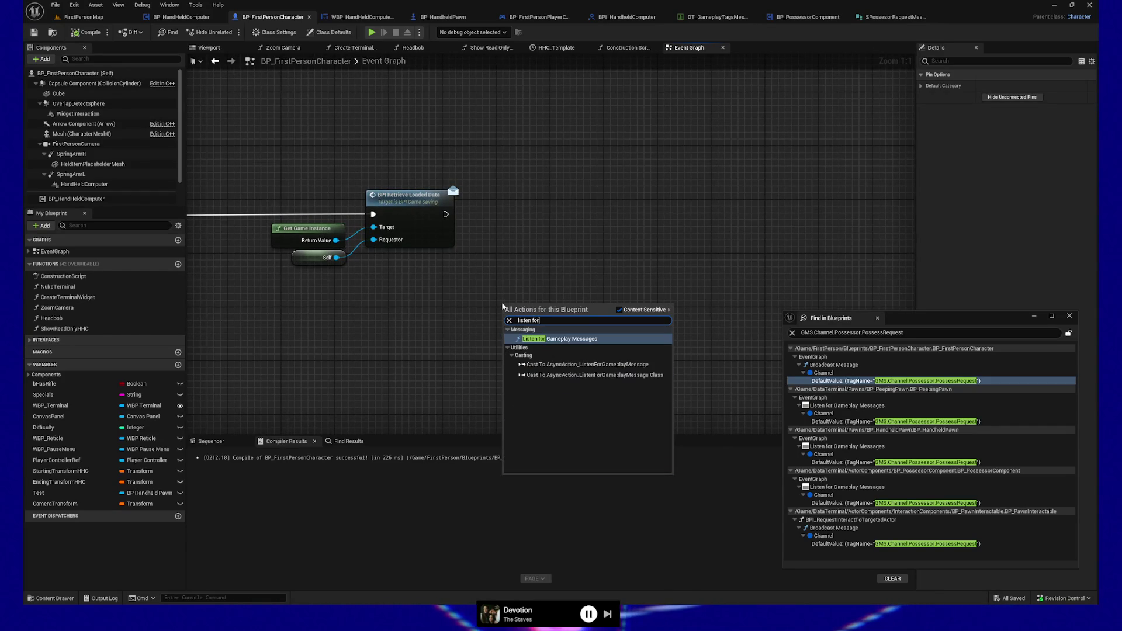
click(581, 338)
mouse_move(588, 301)
mouse_down()
mouse_move(732, 259)
mouse_move(448, 275)
mouse_up()
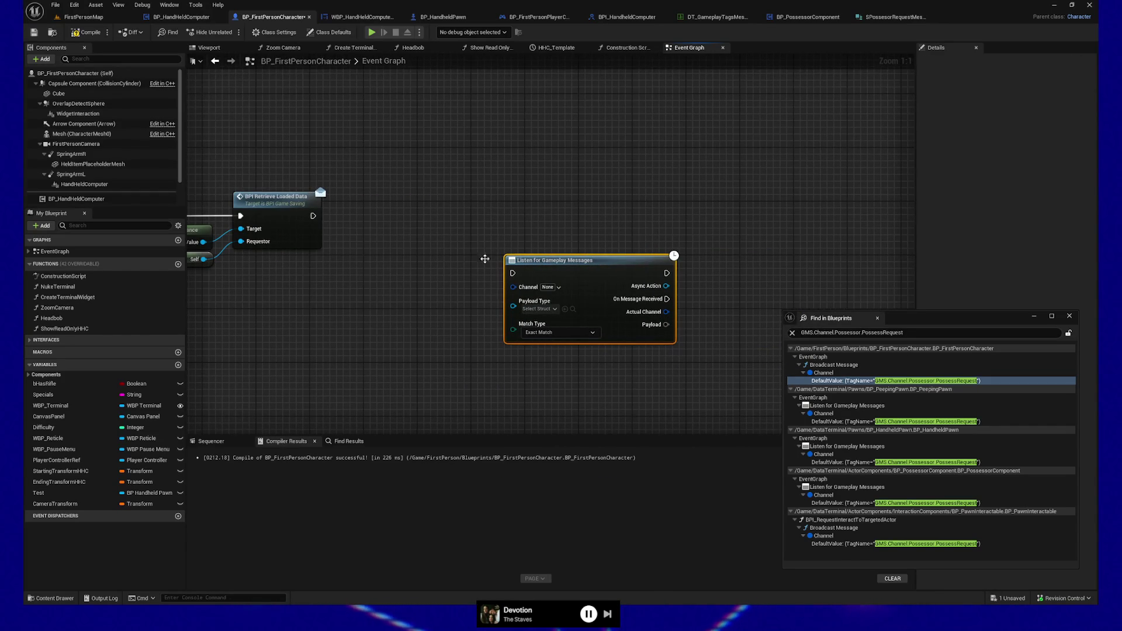
mouse_move(313, 216)
mouse_down()
mouse_move(512, 273)
mouse_move(694, 204)
mouse_move(514, 239)
mouse_move(651, 237)
mouse_up()
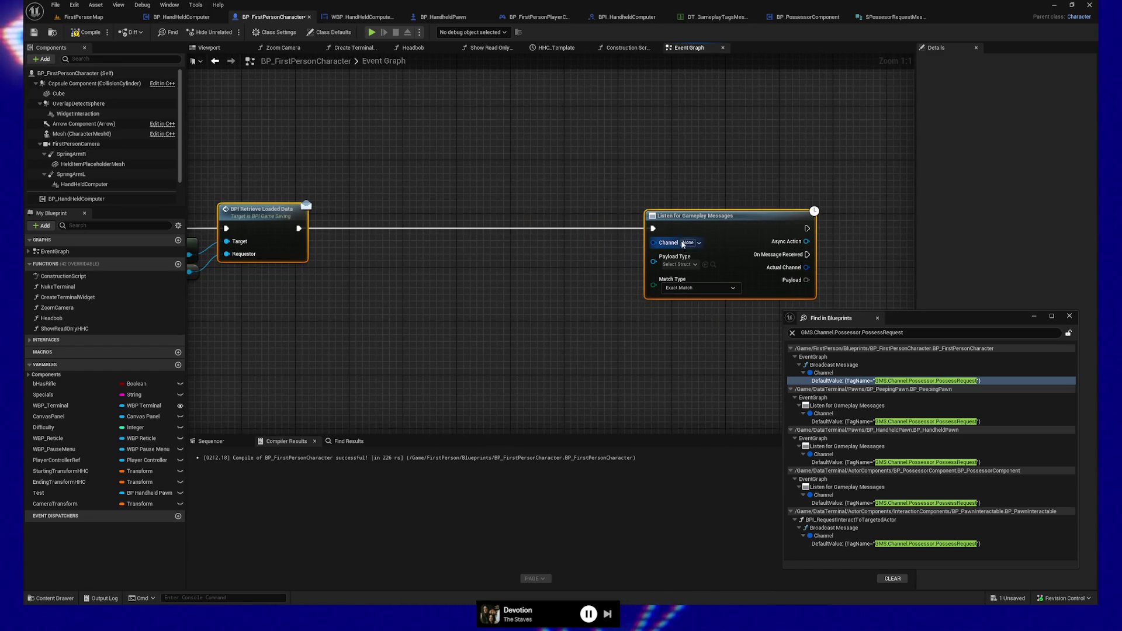
- Set the listener's Channel tag to GMS.Channel.Possesor.RecallCameraTransform and recentre the graph
click(701, 243)
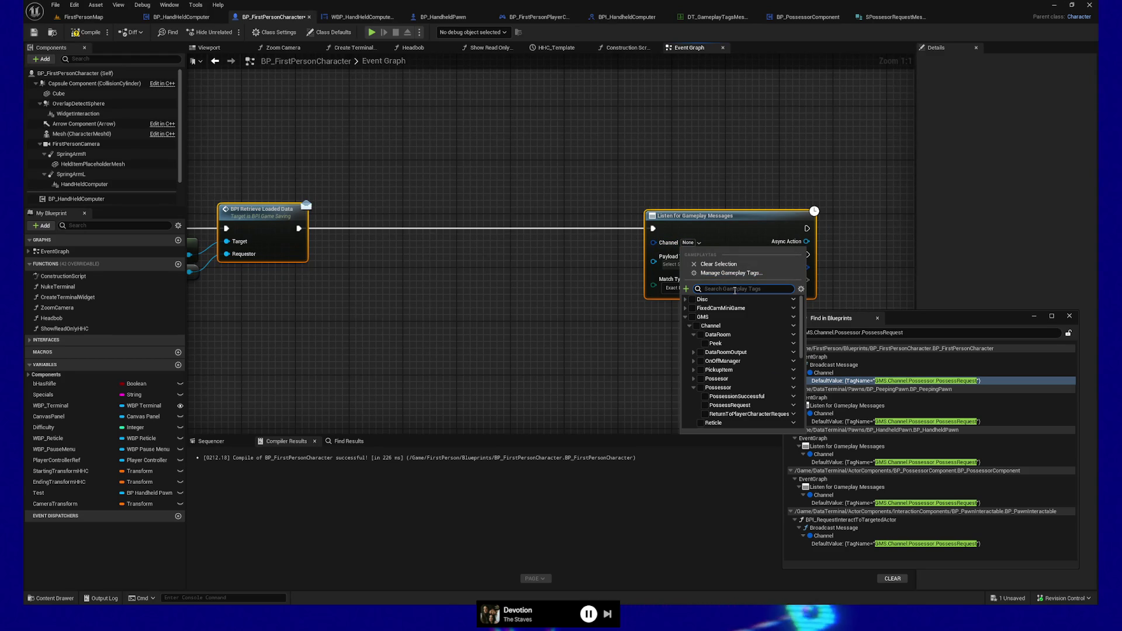
text(transform)
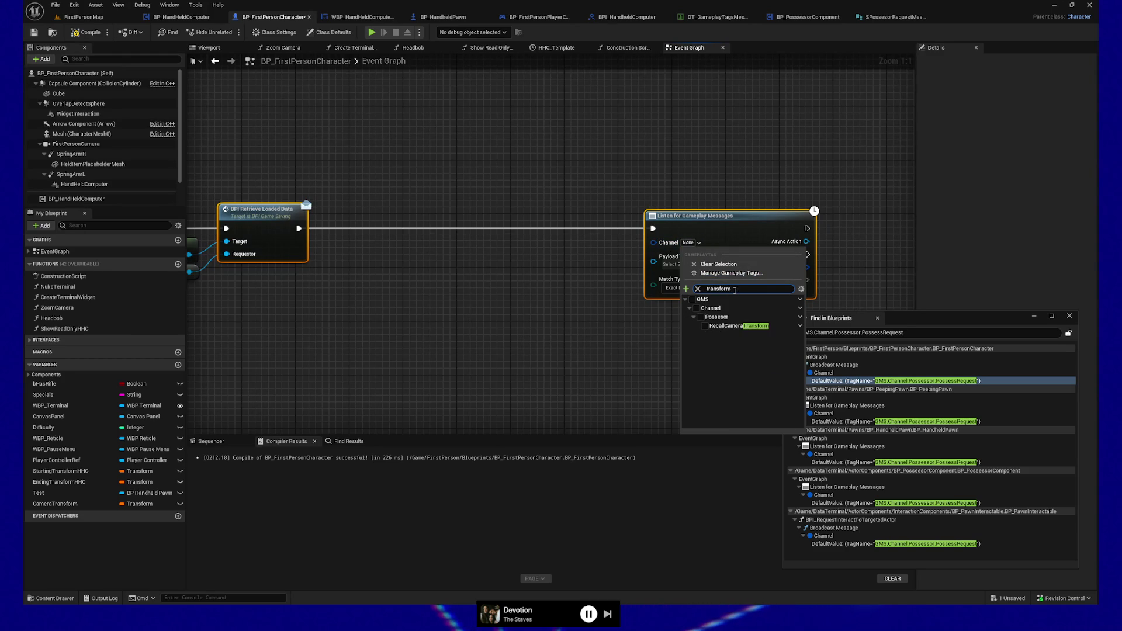
click(722, 325)
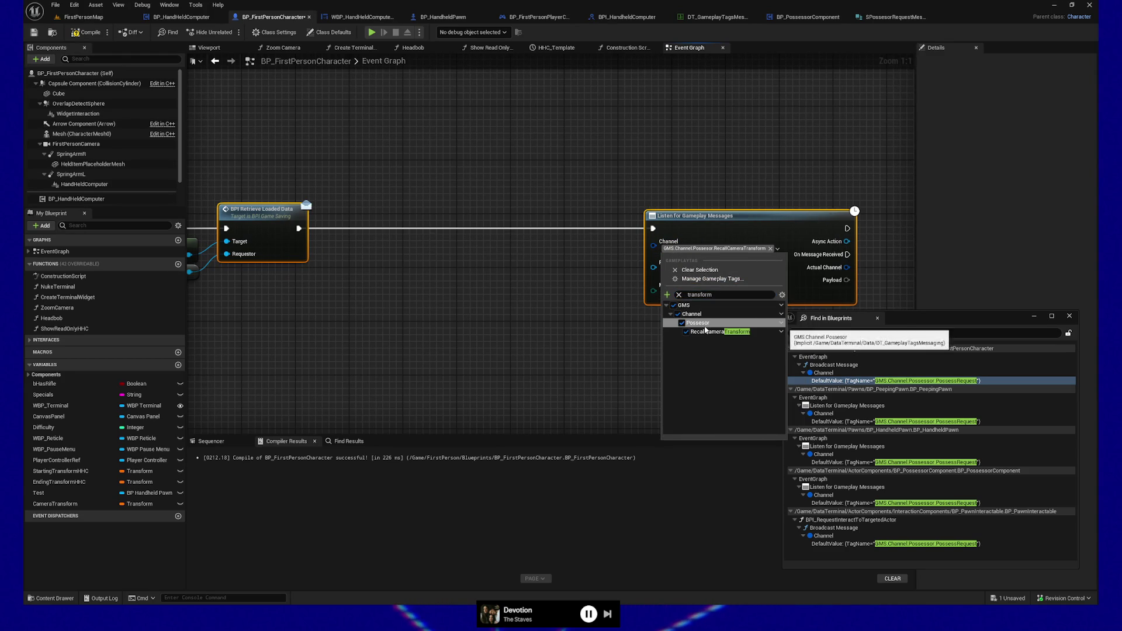
click(570, 298)
drag(574, 291, 455, 278)
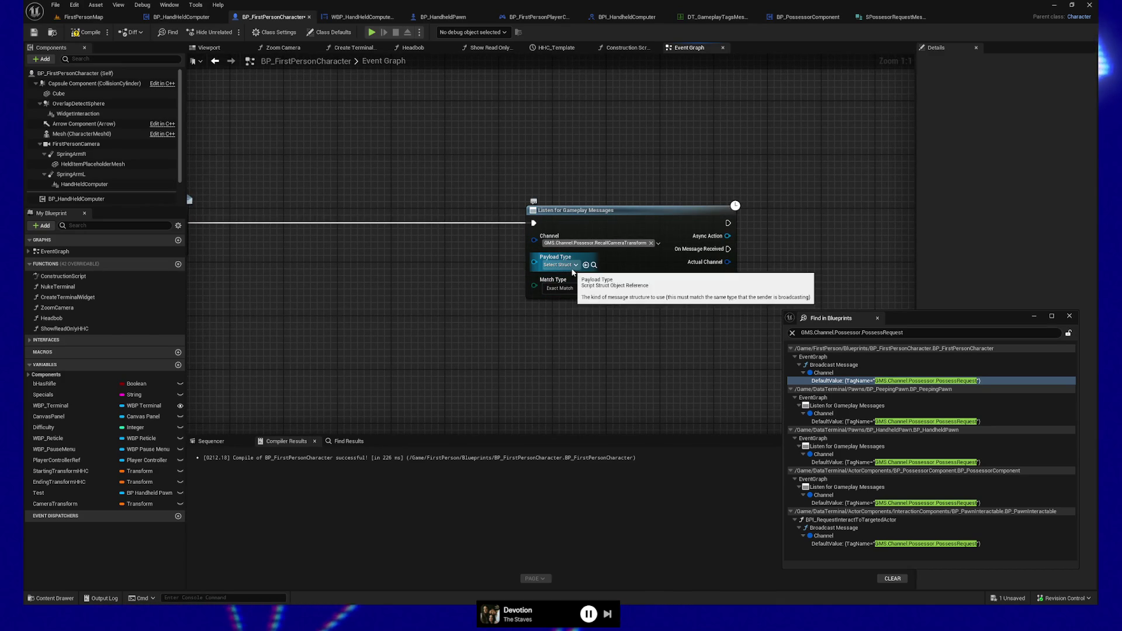
click(804, 18)
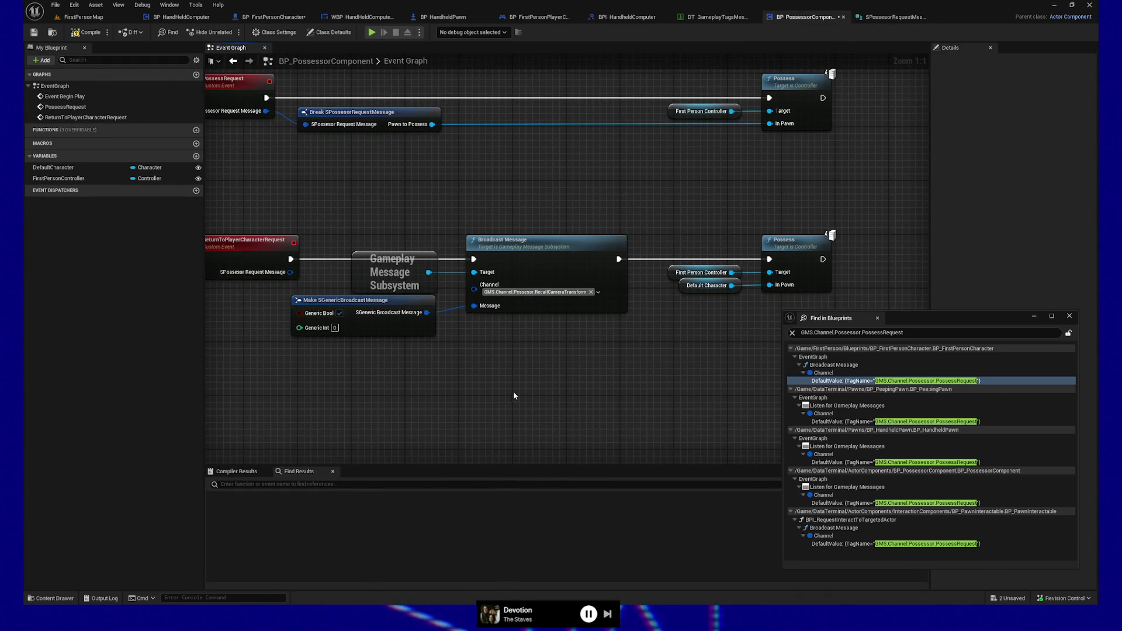
- Save BP_PossessorComponent, glance at the struct and player controller tabs, then return to BP_FirstPersonCharacter
key(ctrl+s)
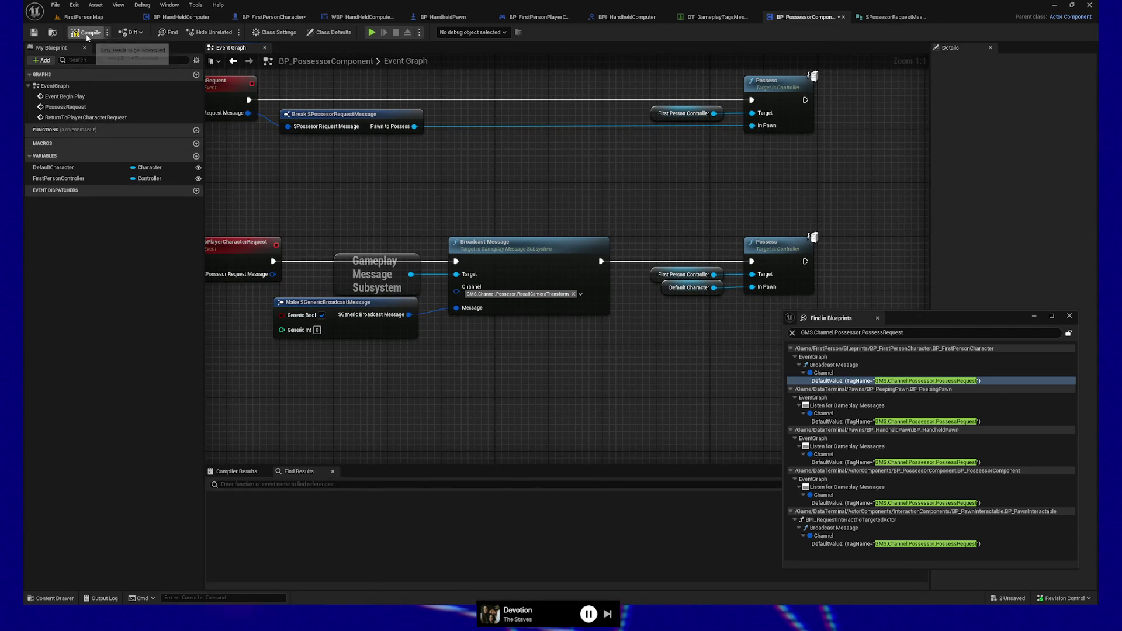
click(898, 18)
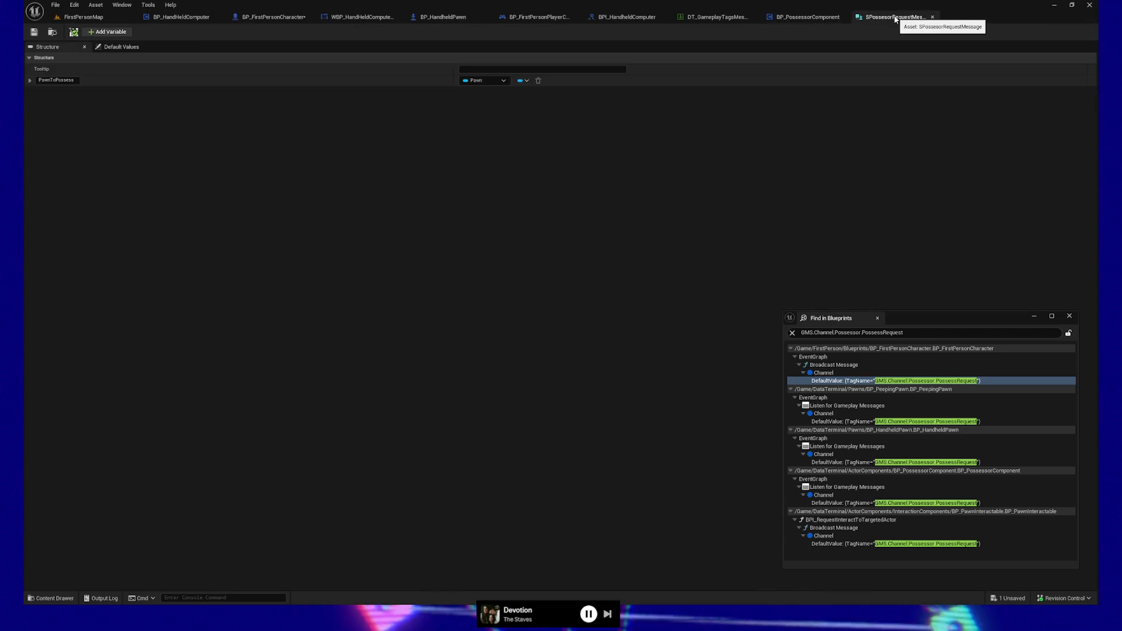
click(808, 21)
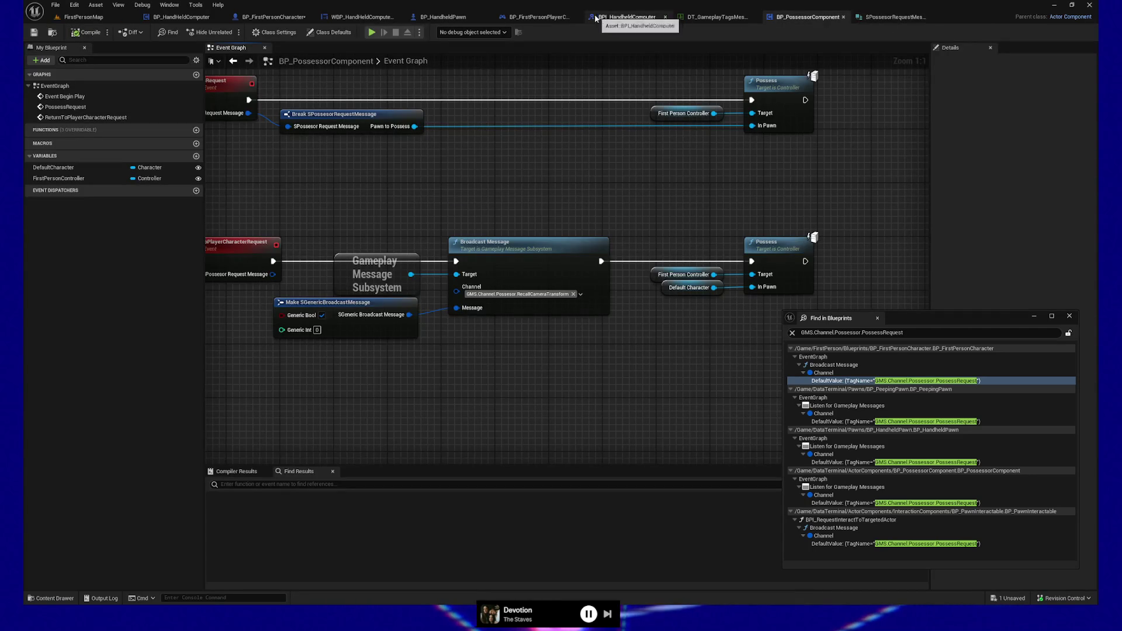
click(536, 17)
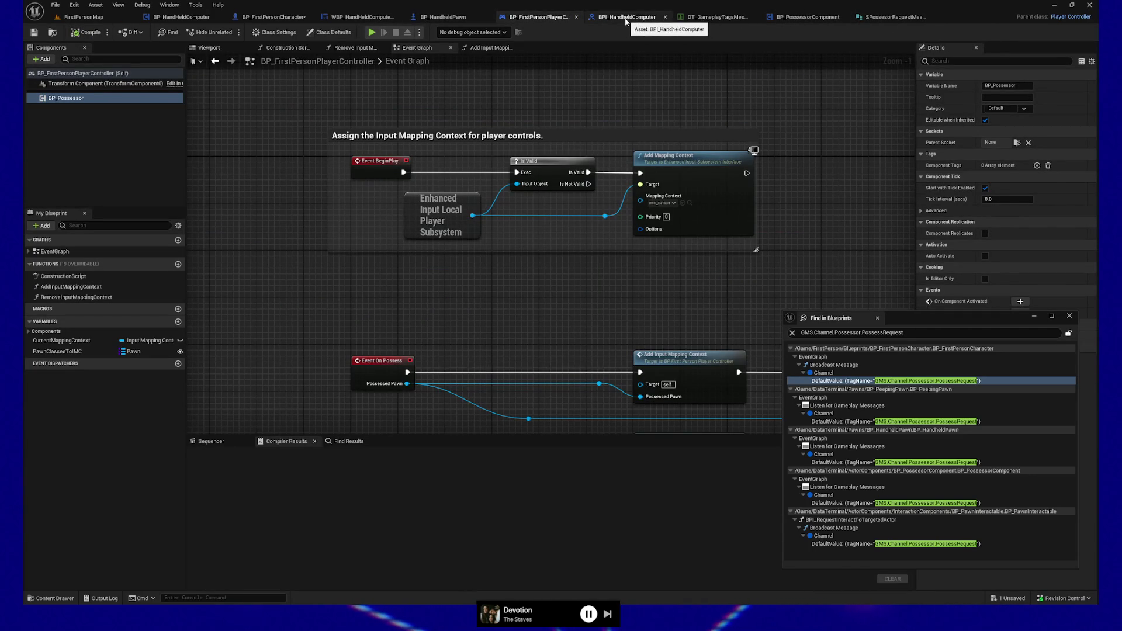
click(239, 17)
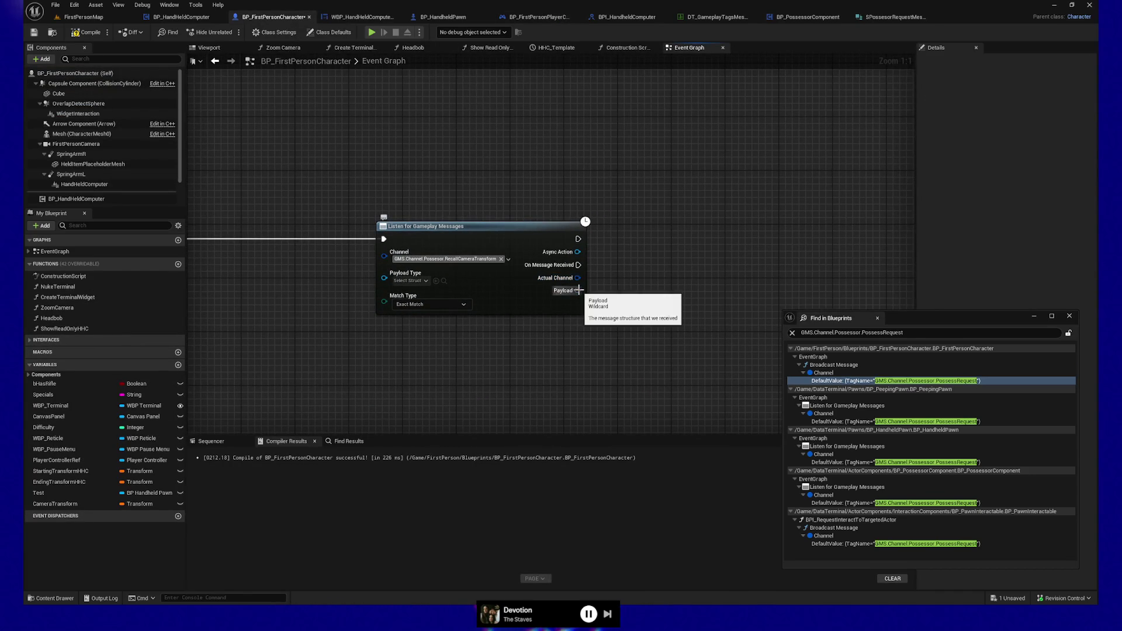
- Set the listener's payload type to SGenericBroadcastMessage and shift the node left
click(426, 282)
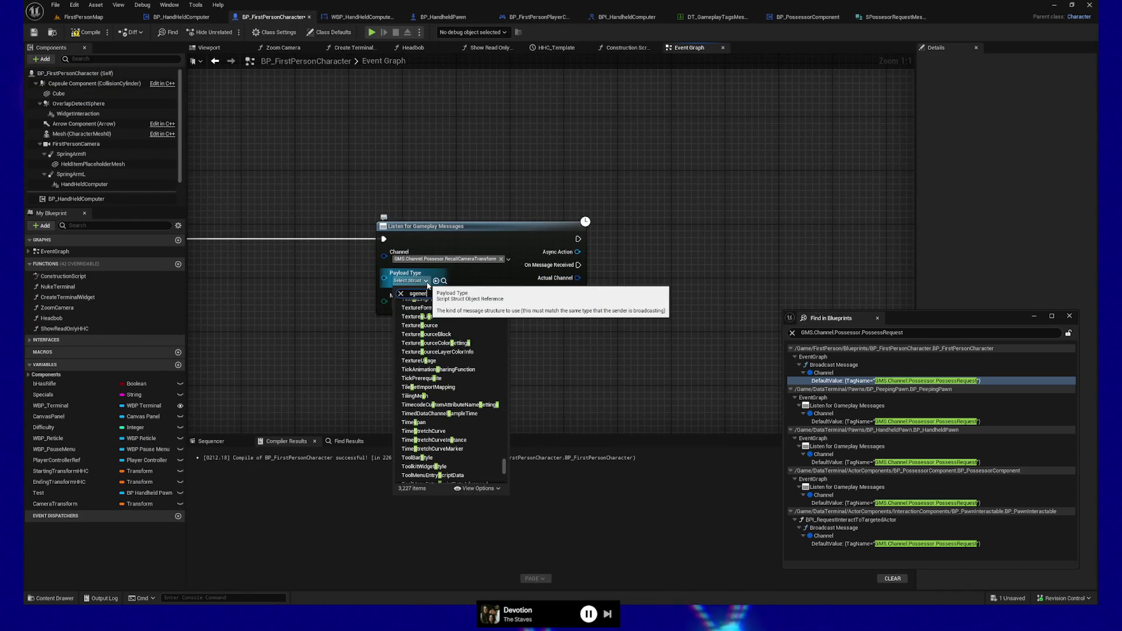
text(gener)
click(444, 320)
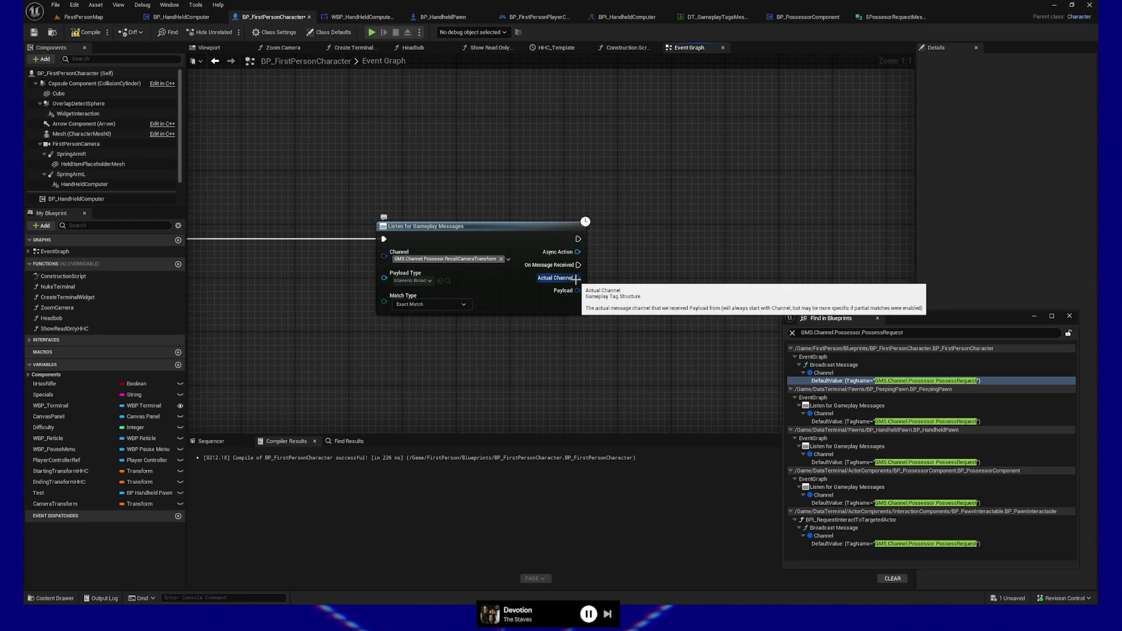
drag(607, 280, 533, 282)
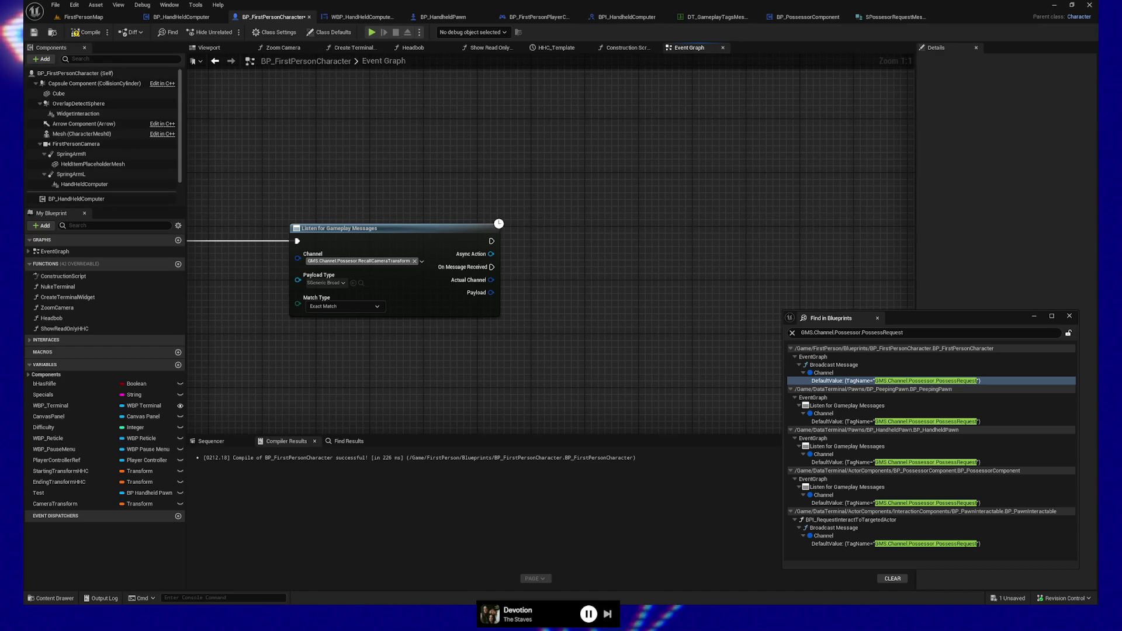
- Drag a wire from On Message Received, cancel it, and add a new function to the blueprint
mouse_move(394, 375)
mouse_down()
mouse_move(584, 345)
mouse_move(359, 381)
mouse_move(376, 391)
mouse_up()
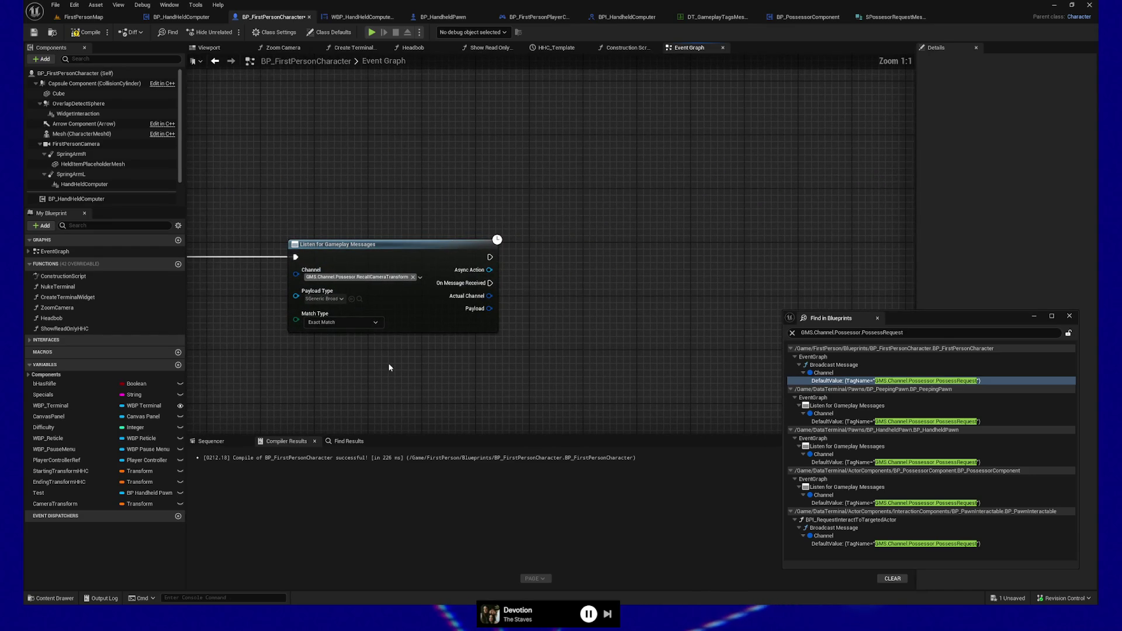
scroll(381, 365, up, 1)
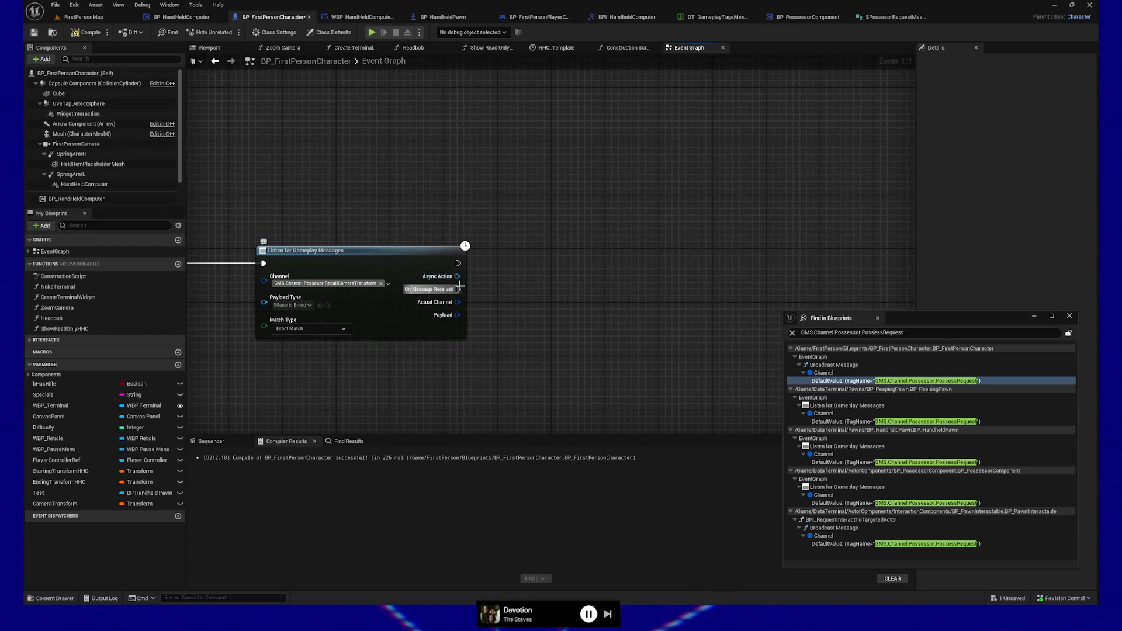
drag(459, 289, 591, 288)
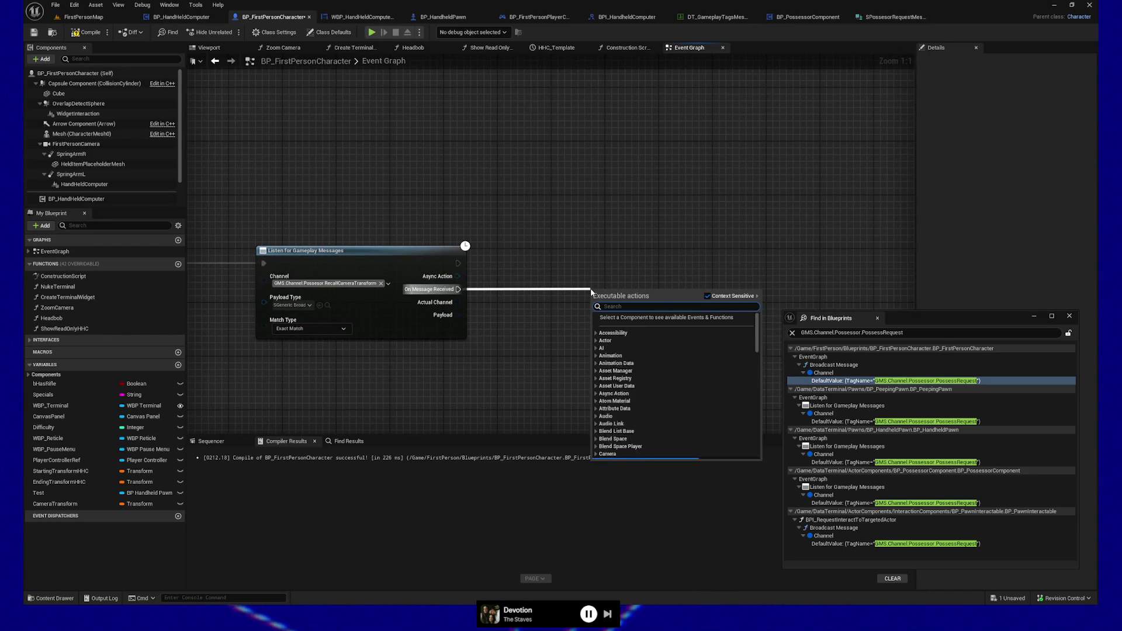
click(606, 230)
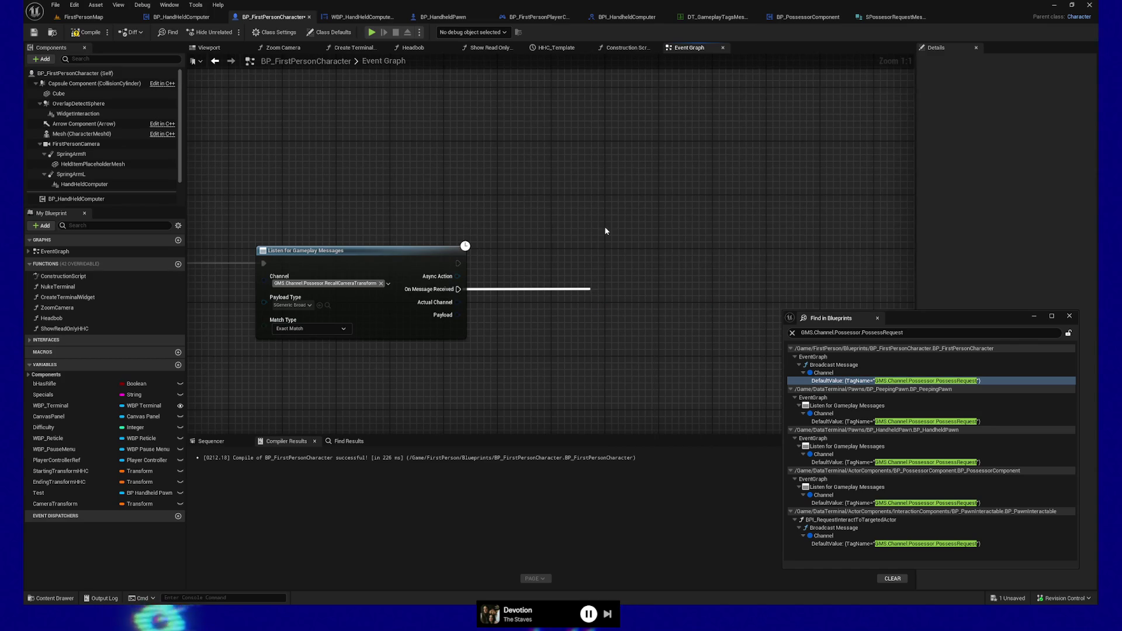
click(179, 264)
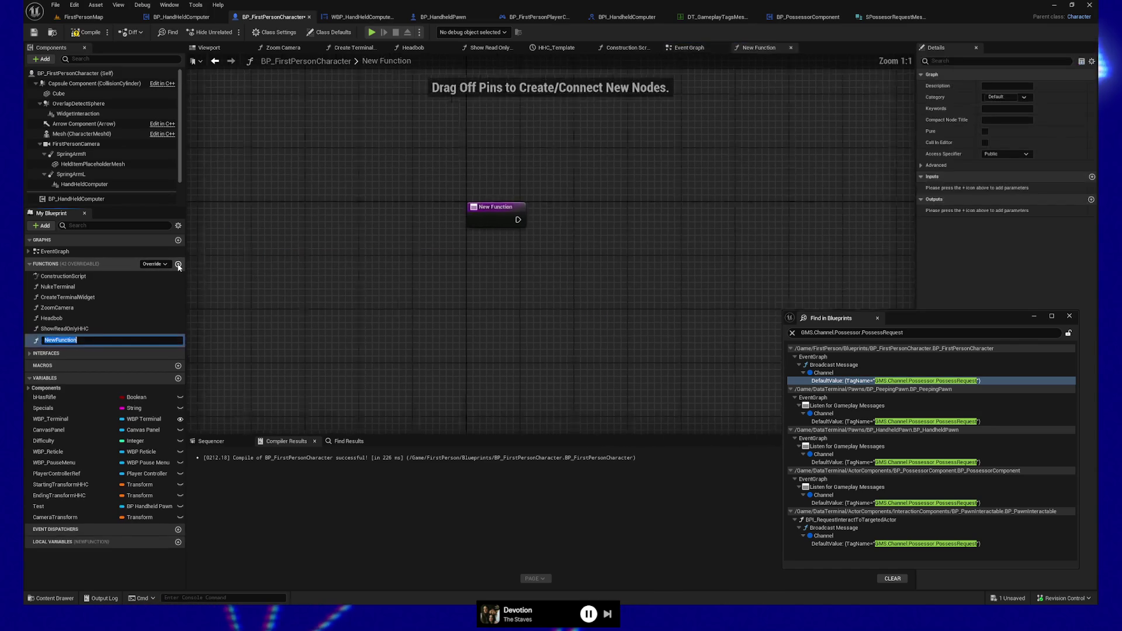
- Name the new function RecallCameraTransform and drop the CameraTransform variable into its graph
text(RecallCameraTrans)
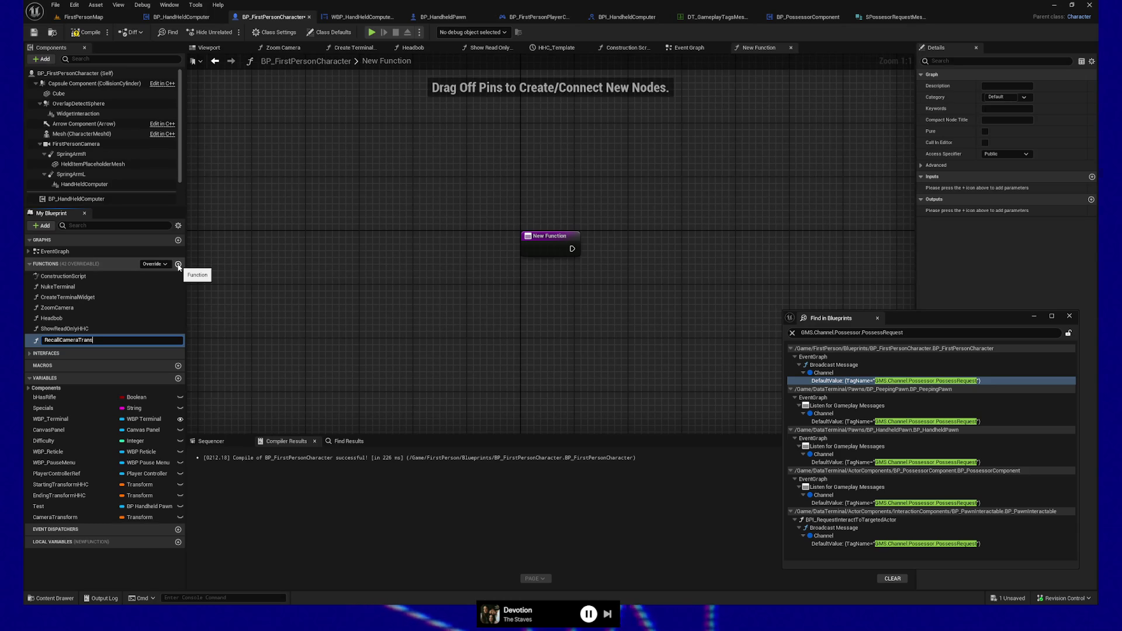
text(form)
key(Return)
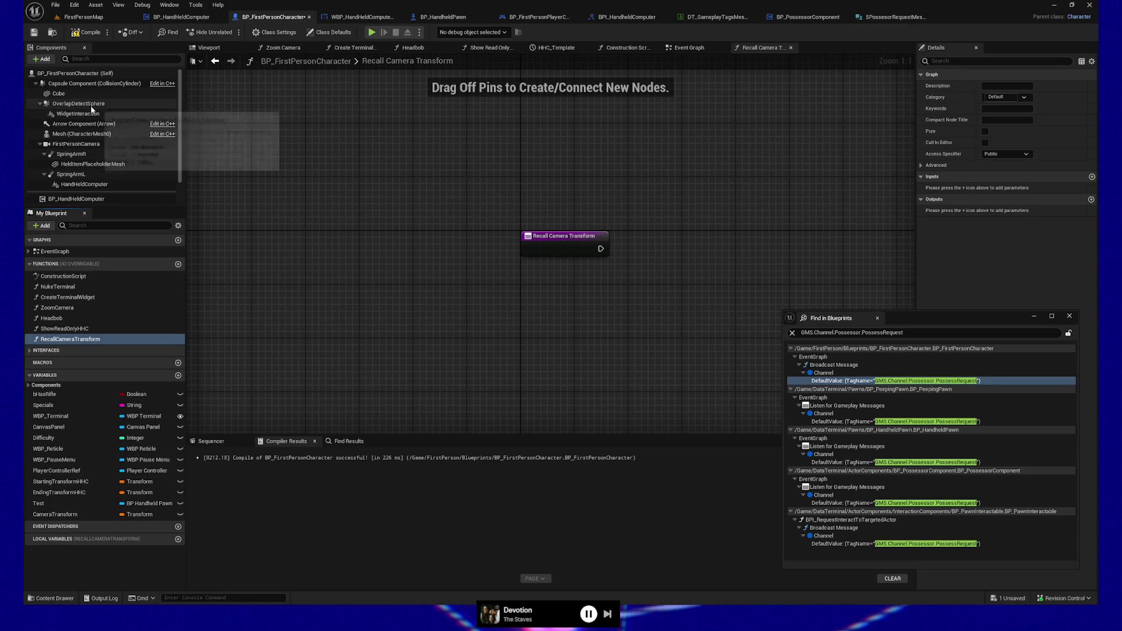
mouse_move(72, 513)
mouse_down()
mouse_move(528, 332)
mouse_move(661, 351)
mouse_up()
- Create a SET CameraTransform node and position it up and right in the graph
click(565, 359)
drag(615, 284, 423, 281)
drag(473, 321, 660, 287)
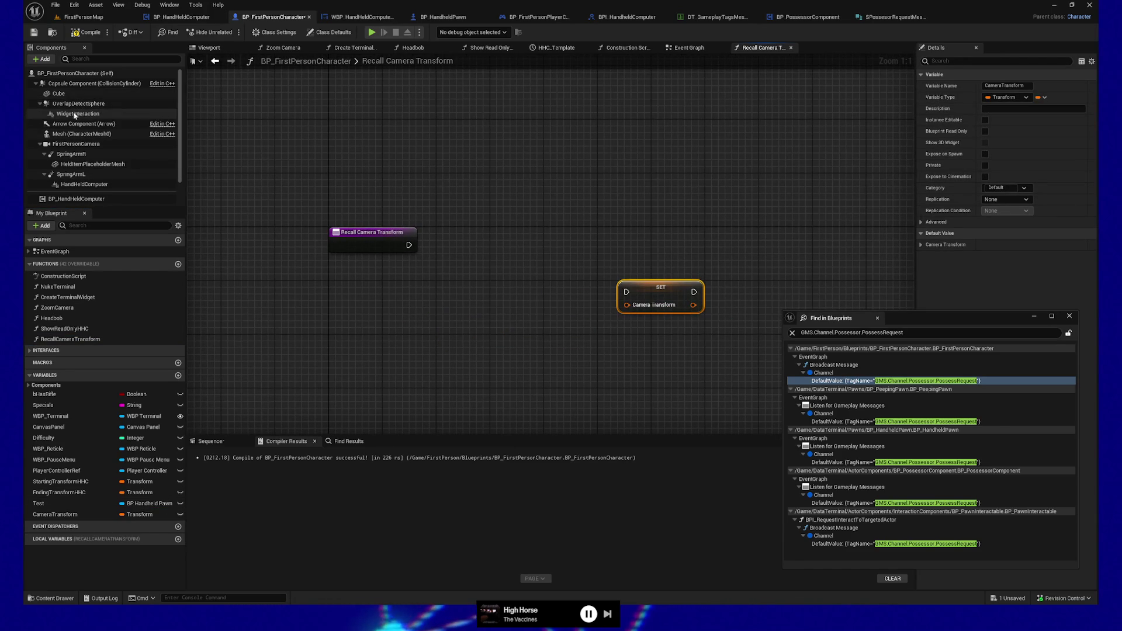
- Add a First Person Camera reference, attach a Set Relative Transform node, then delete it
mouse_move(76, 144)
mouse_down()
mouse_move(358, 283)
mouse_move(487, 271)
mouse_up()
text(ser trans)
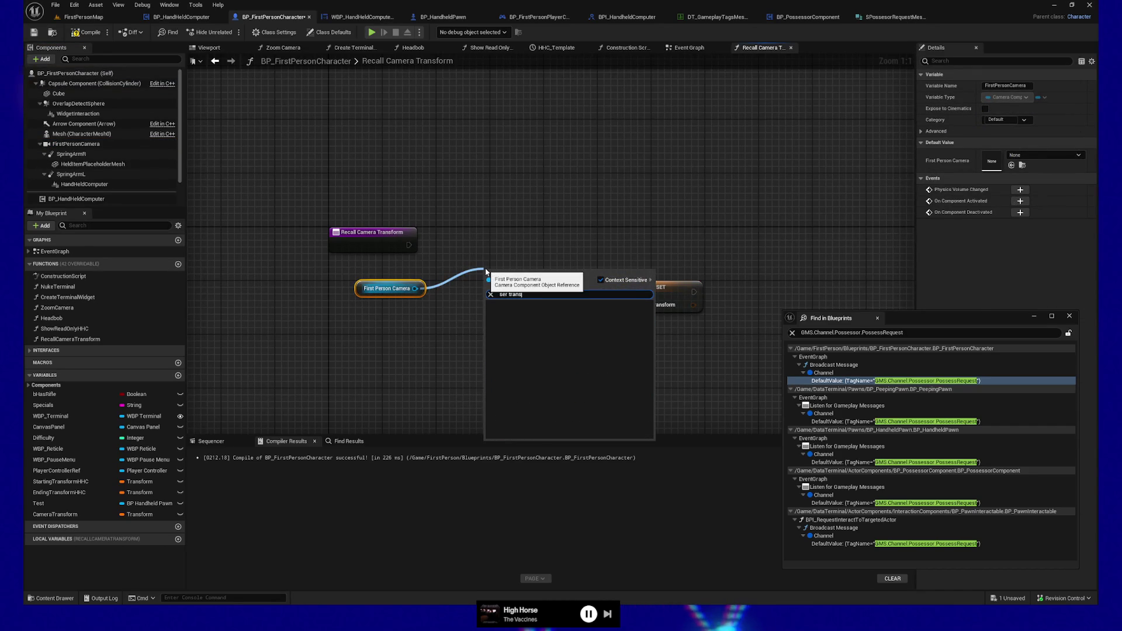
key(BackSpace)
key(BackSpace)
key(BackSpace)
text(t s)
key(BackSpace)
text(transform)
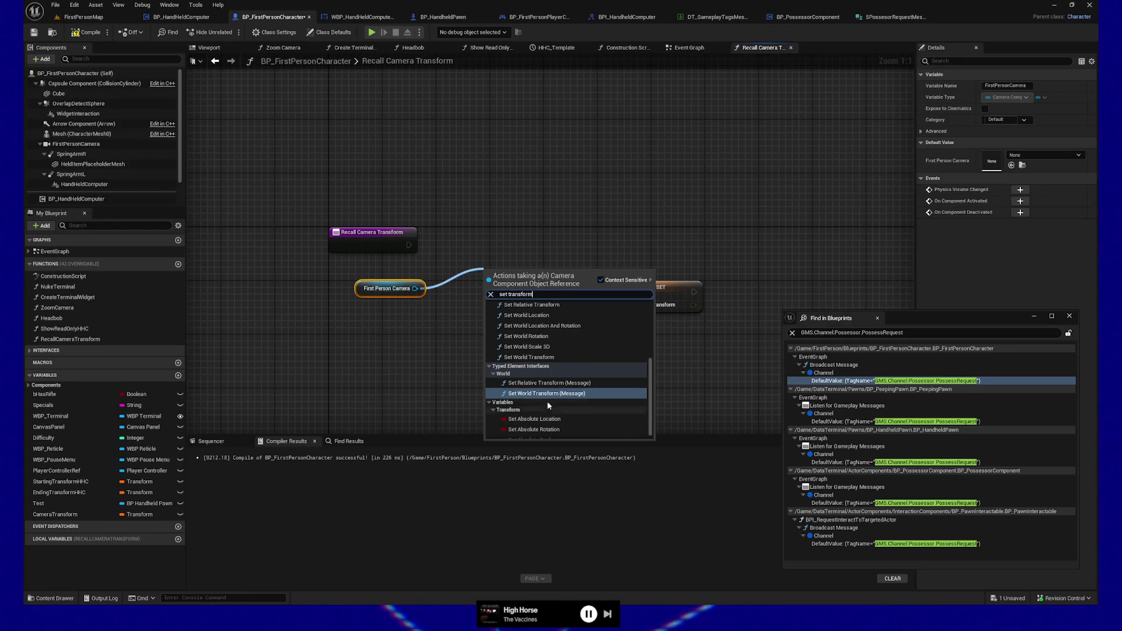
click(550, 383)
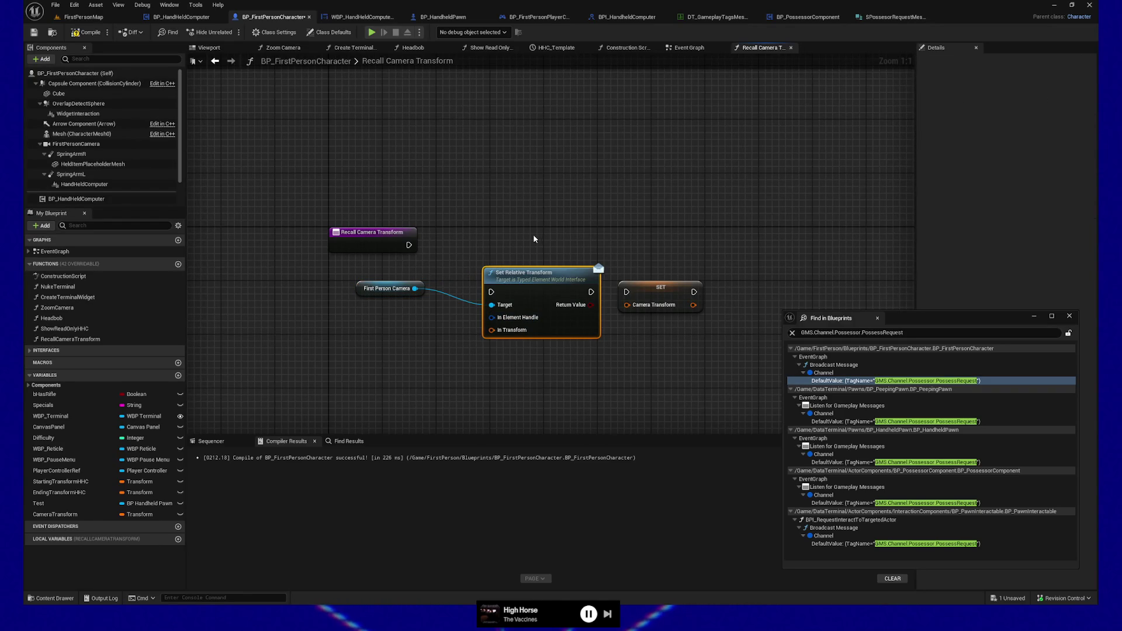
key(Delete)
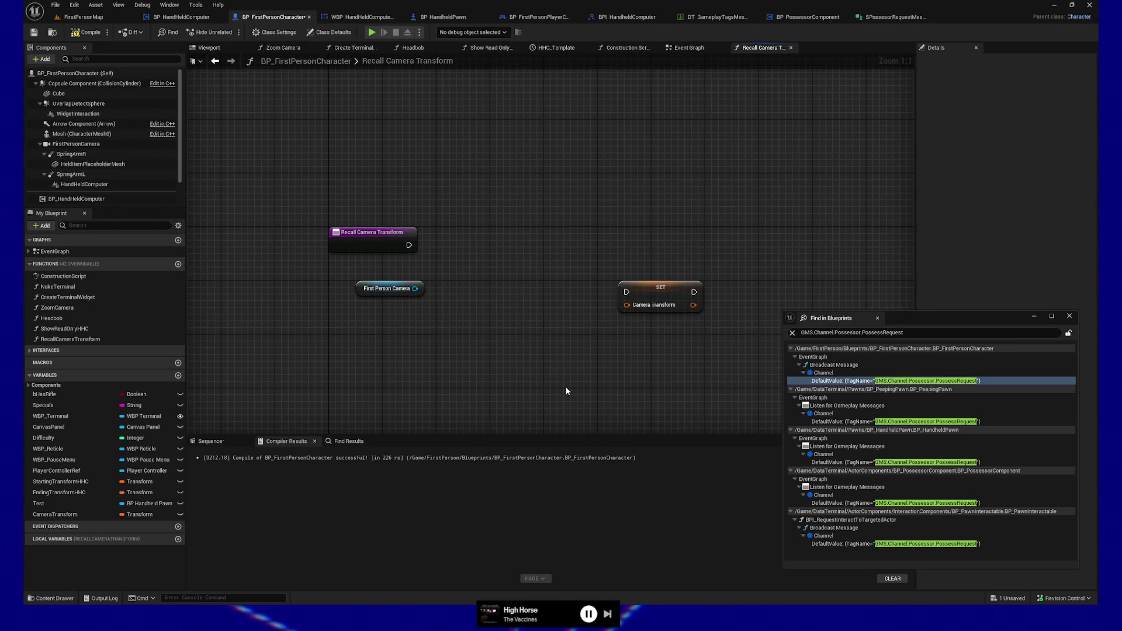
- Search 'set transform' from the First Person Camera pin and cancel without adding a node
drag(414, 293, 481, 285)
text(set transform)
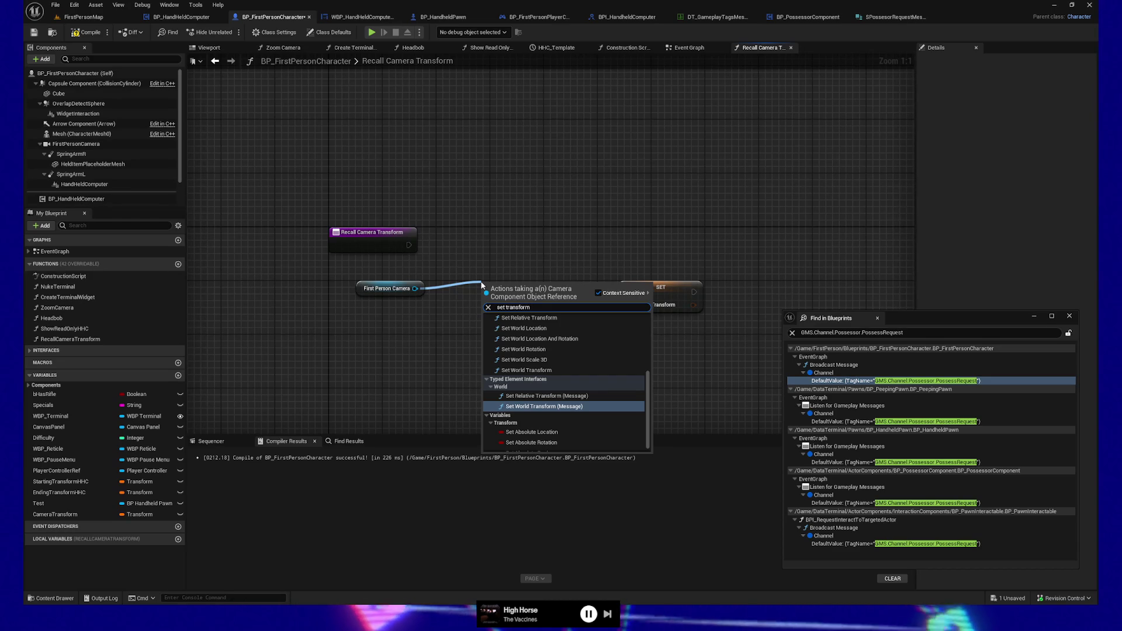
key(Escape)
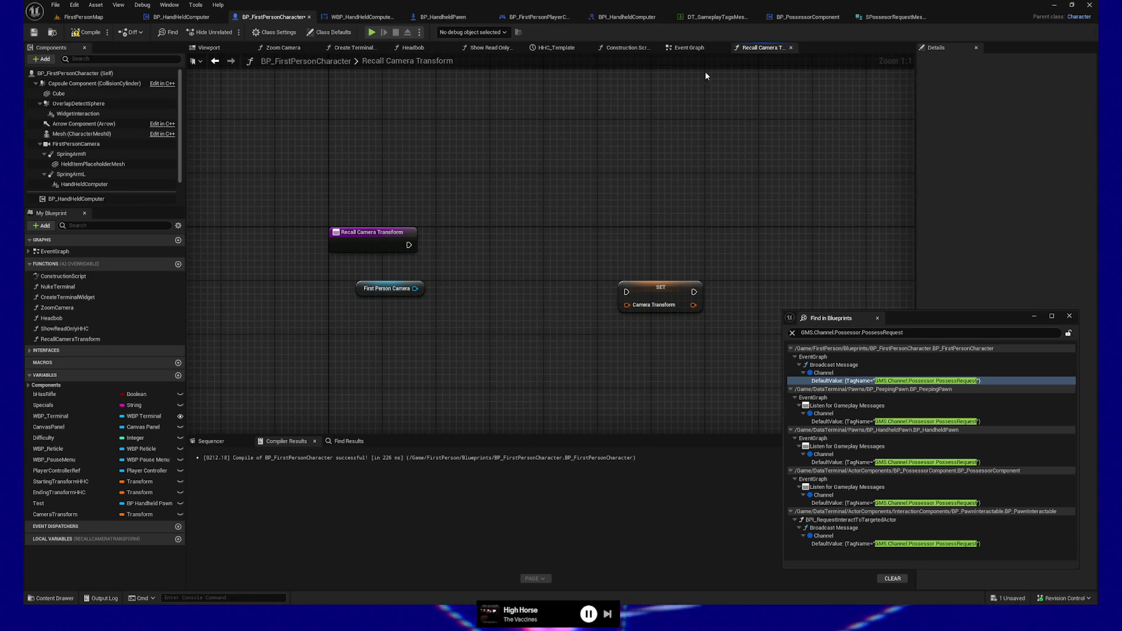
click(700, 50)
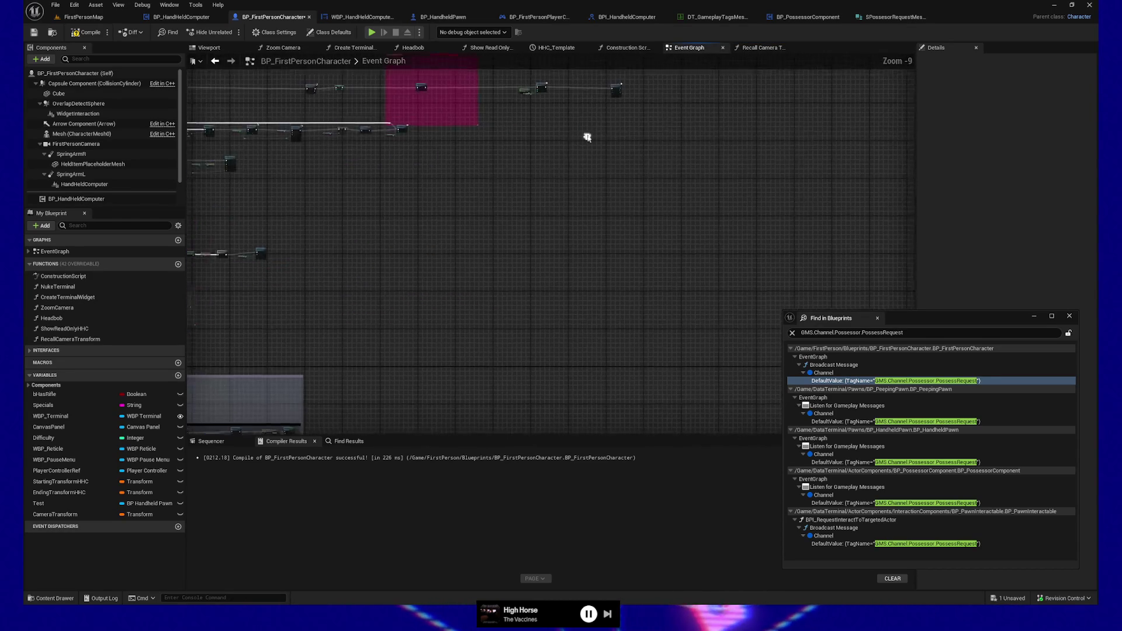
- Zoom and pan the Event Graph over to the Camera Input section
scroll(477, 257, up, 8)
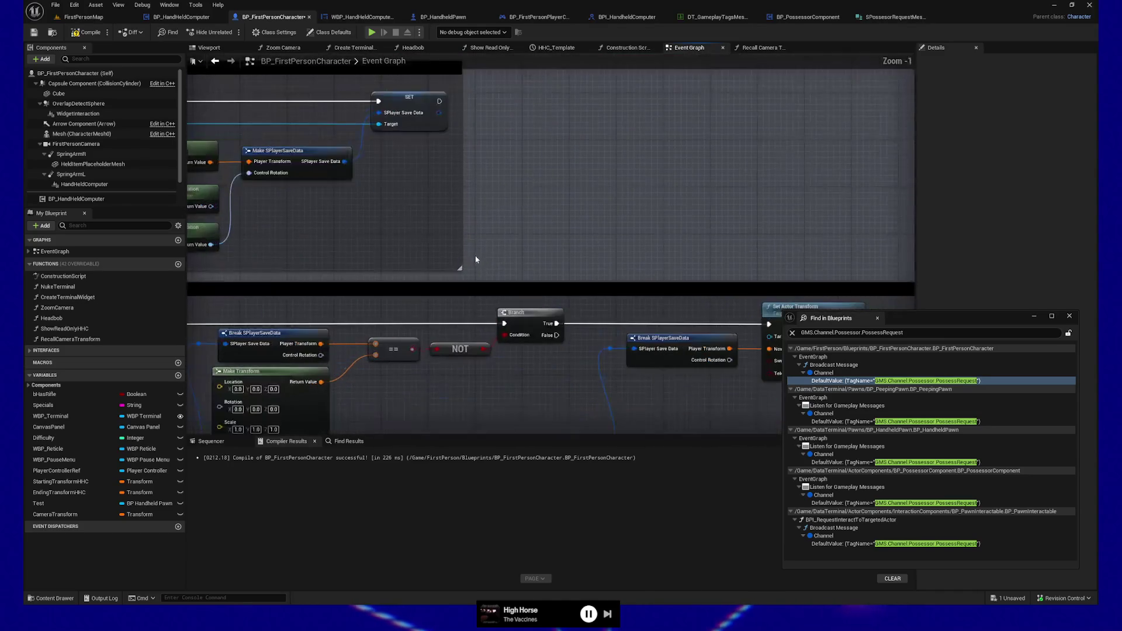
mouse_move(426, 403)
mouse_down()
mouse_move(591, 276)
mouse_move(596, 353)
mouse_move(682, 201)
mouse_move(666, 193)
mouse_move(568, 314)
mouse_move(685, 336)
mouse_move(659, 358)
mouse_move(722, 346)
mouse_up()
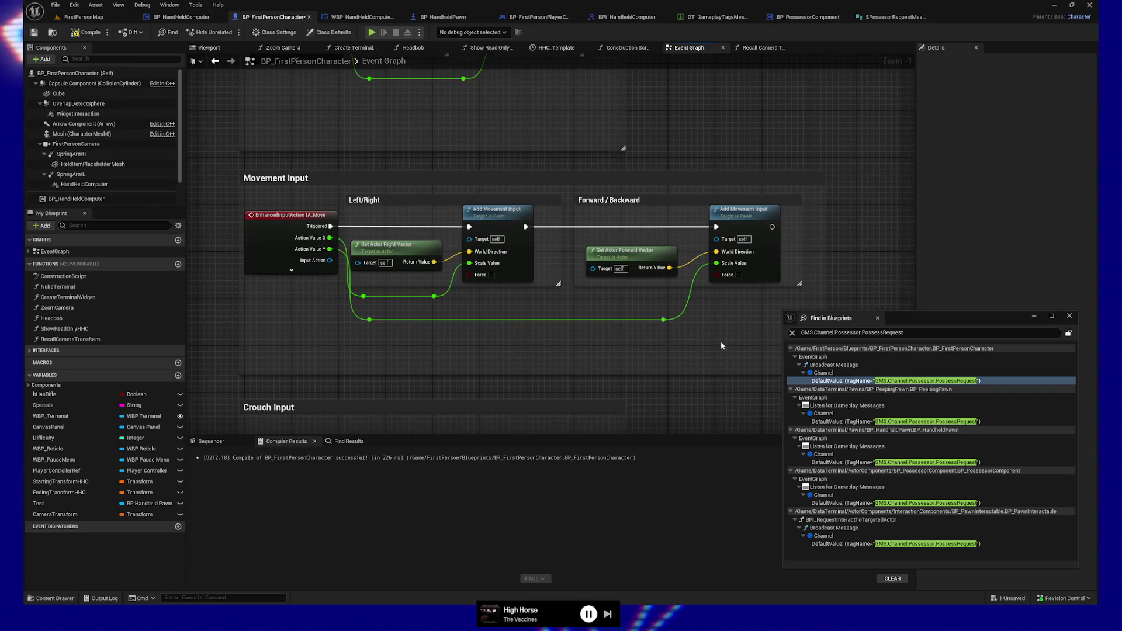
mouse_move(735, 120)
mouse_down()
mouse_move(656, 311)
mouse_move(691, 300)
mouse_up()
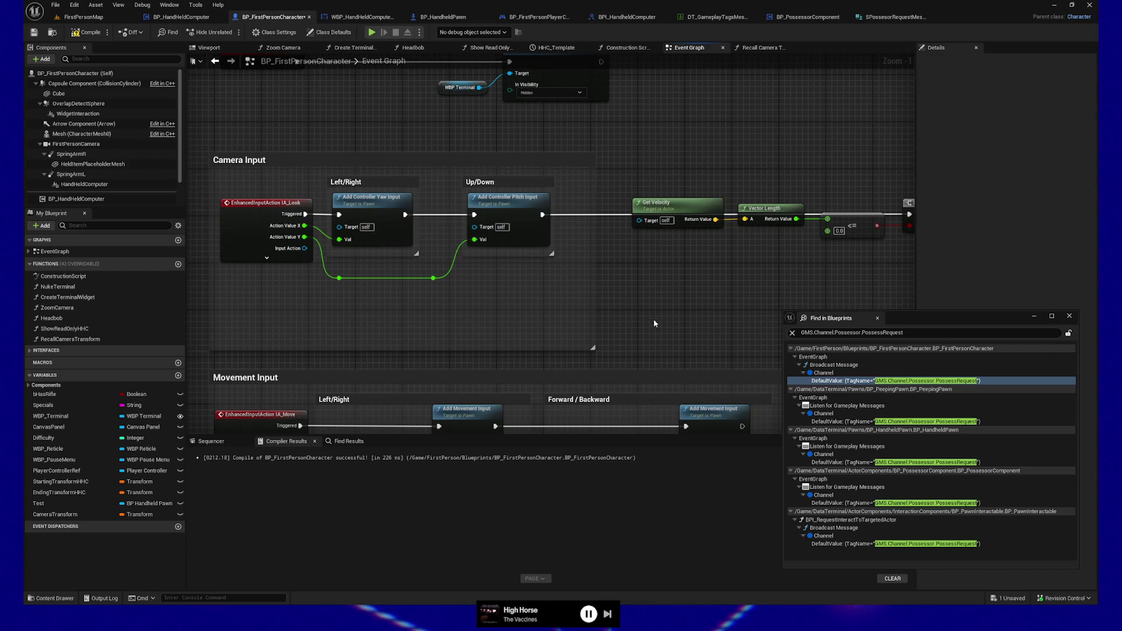
- Add a Get Control Rotation node and move it beneath the IA_Tab event
right_click(631, 306)
text(get contr)
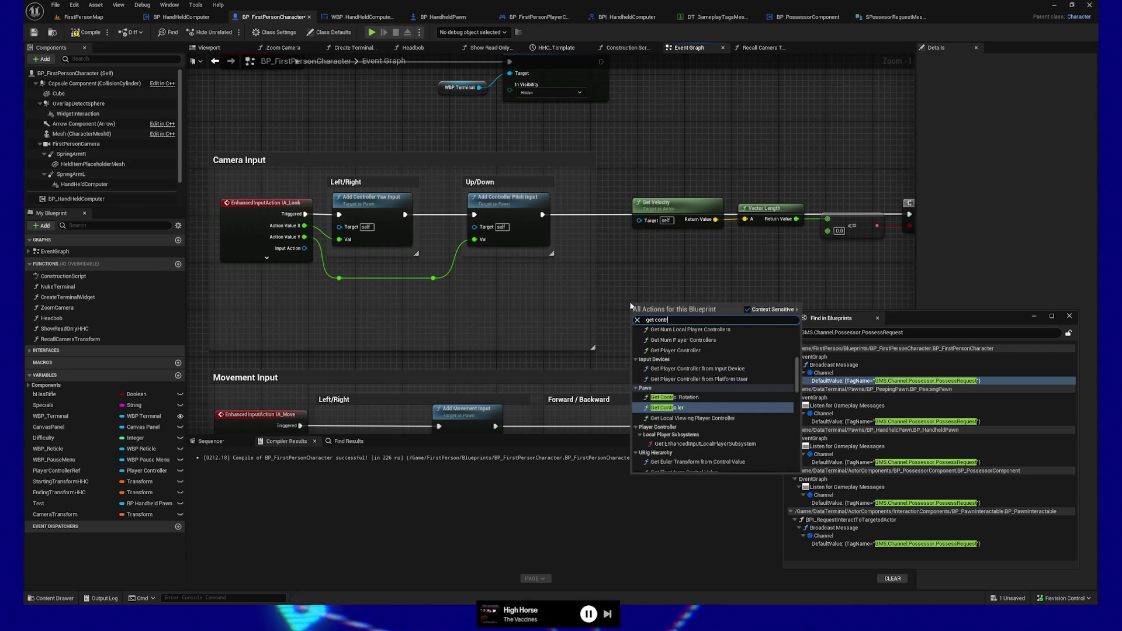
text(ol ro)
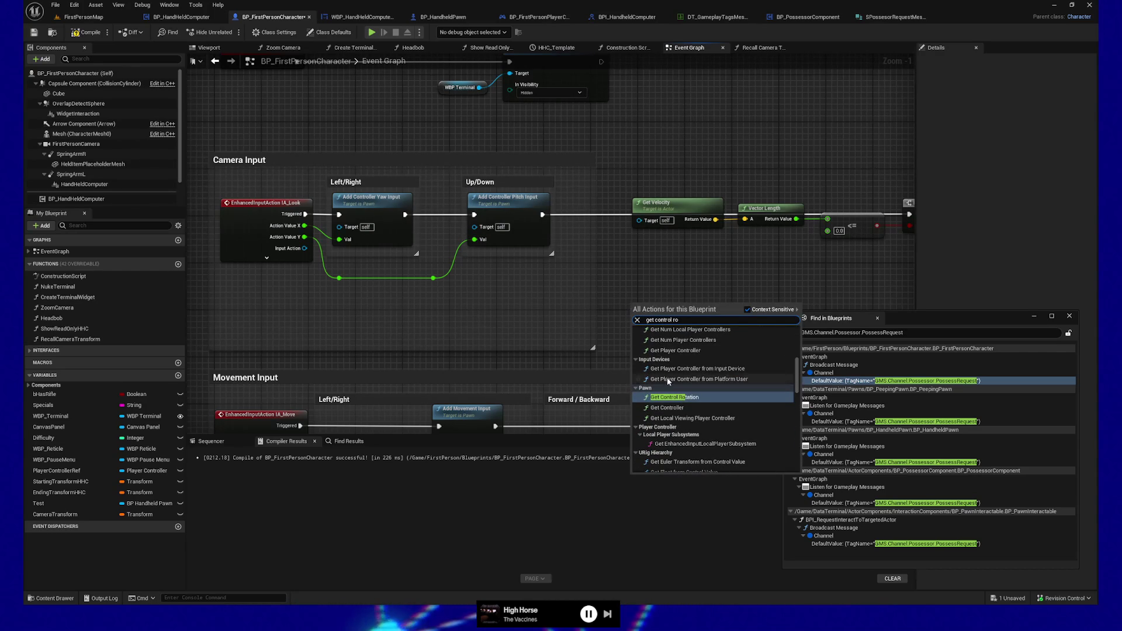
click(674, 398)
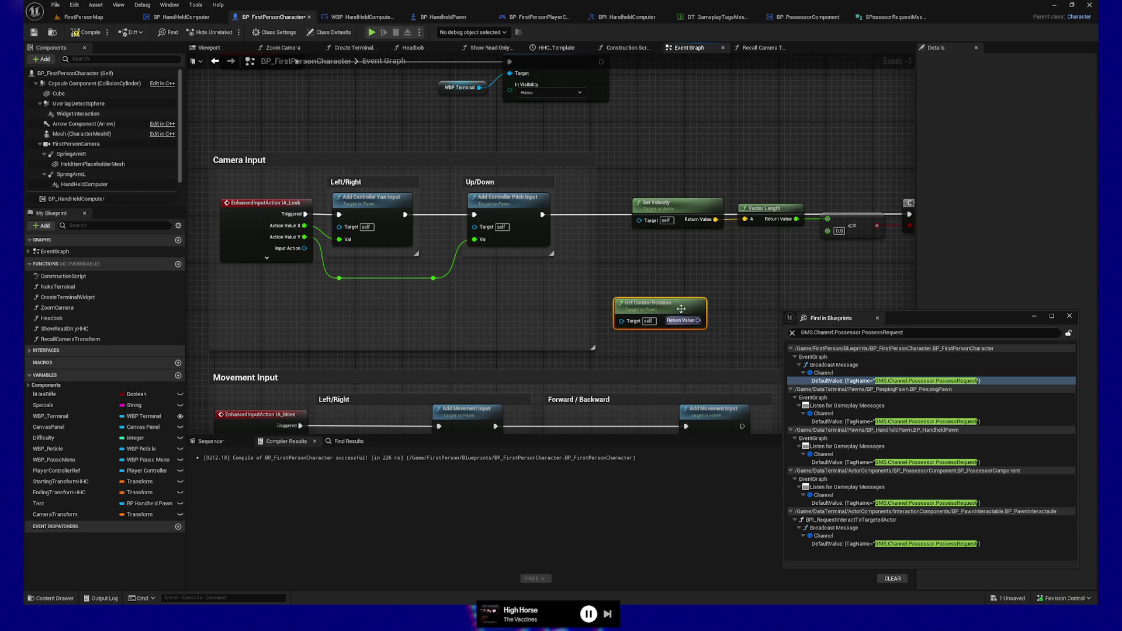
scroll(673, 302, down, 5)
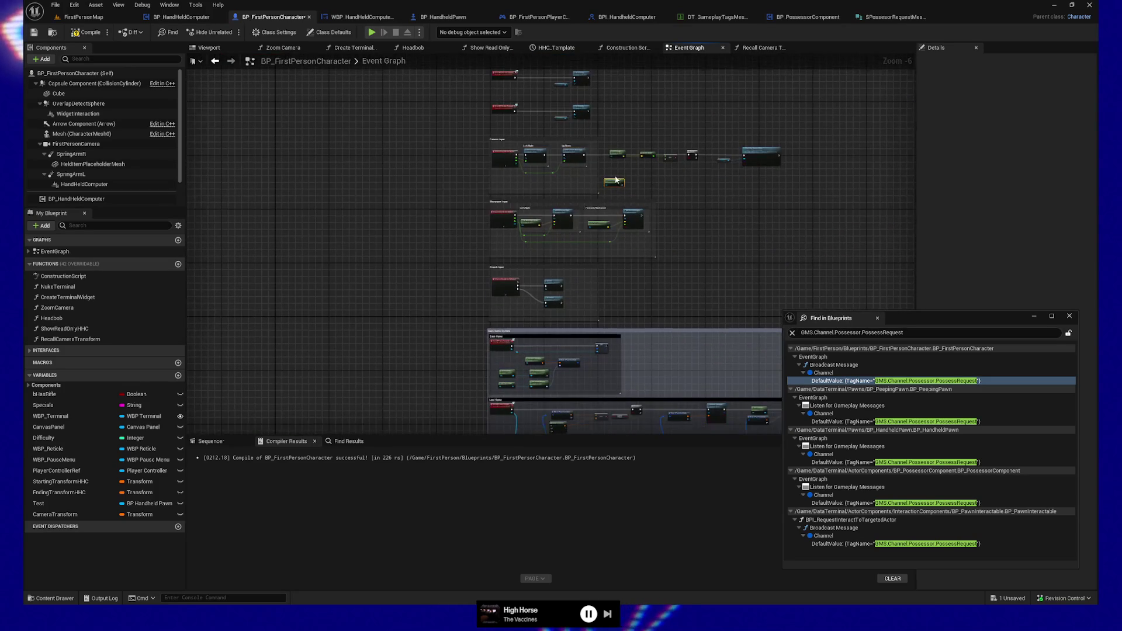
click(665, 206)
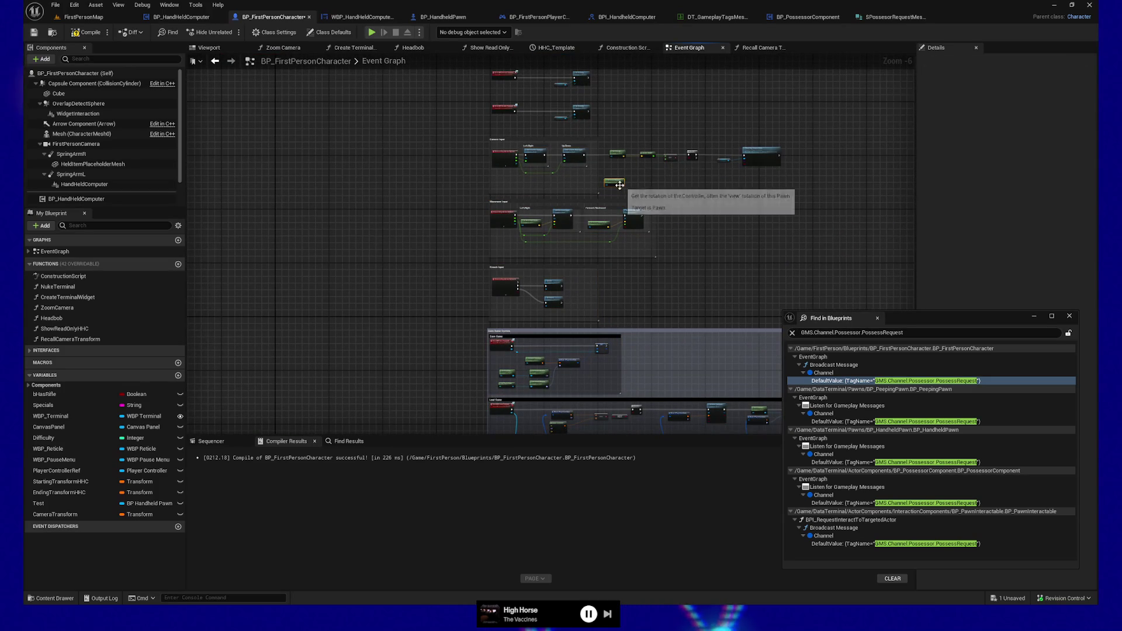
mouse_move(451, 331)
mouse_down()
mouse_move(399, 149)
mouse_move(364, 233)
mouse_move(395, 327)
mouse_move(362, 374)
mouse_move(594, 382)
mouse_up()
- Unwire the Camera Transform SET's execution links and delete First Person Camera and Get Relative Transform
scroll(395, 327, up, 3)
scroll(494, 295, up, 3)
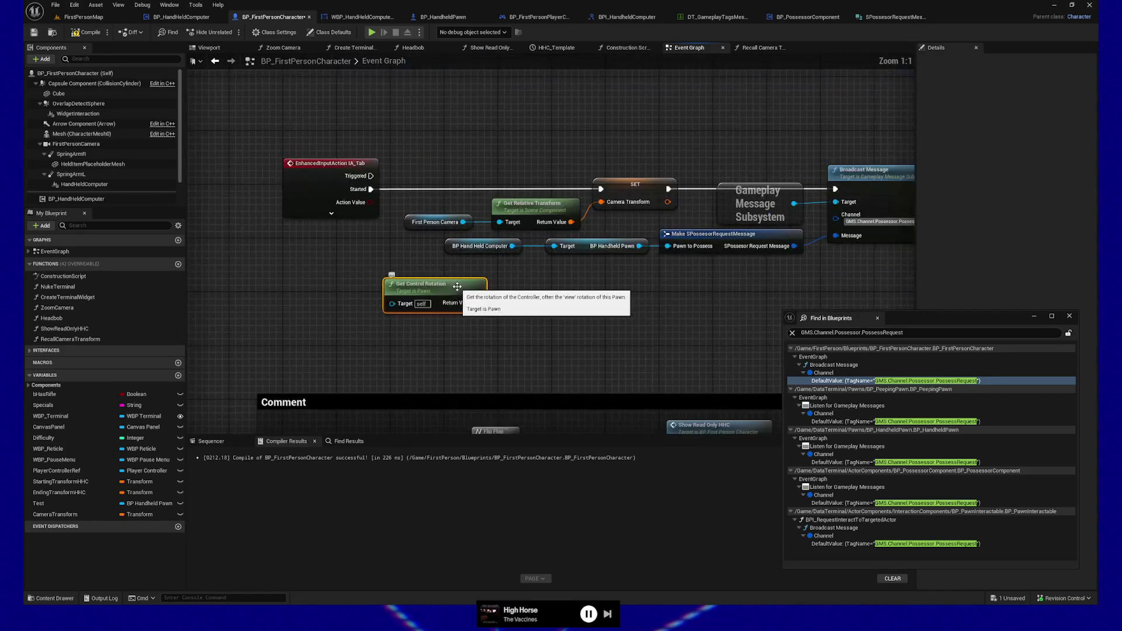
drag(494, 295, 481, 333)
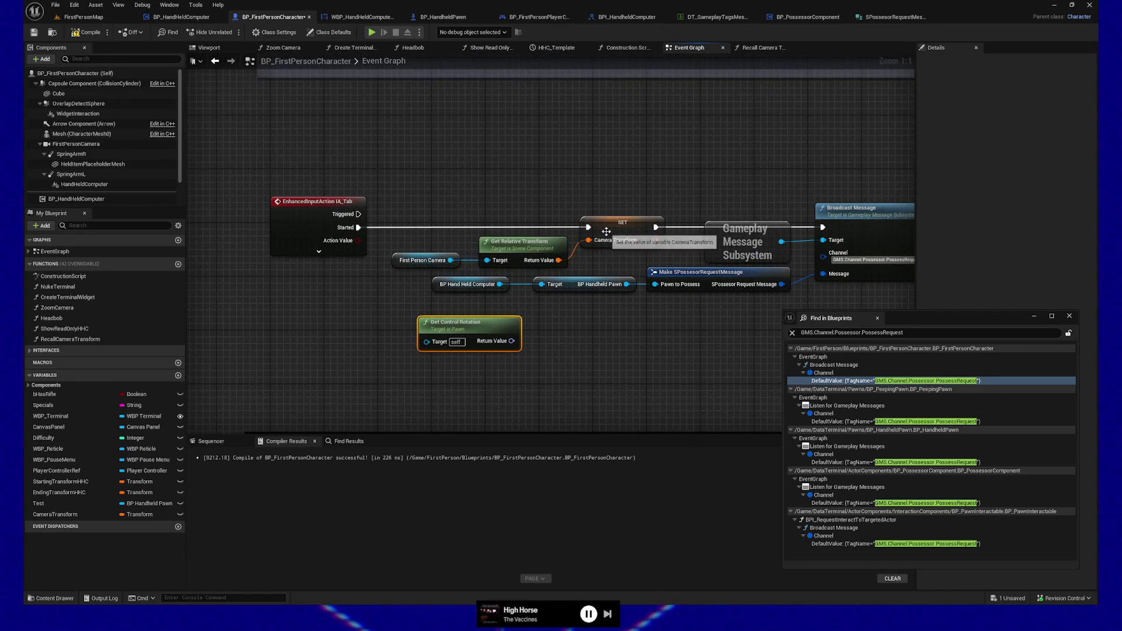
alt+click(359, 228)
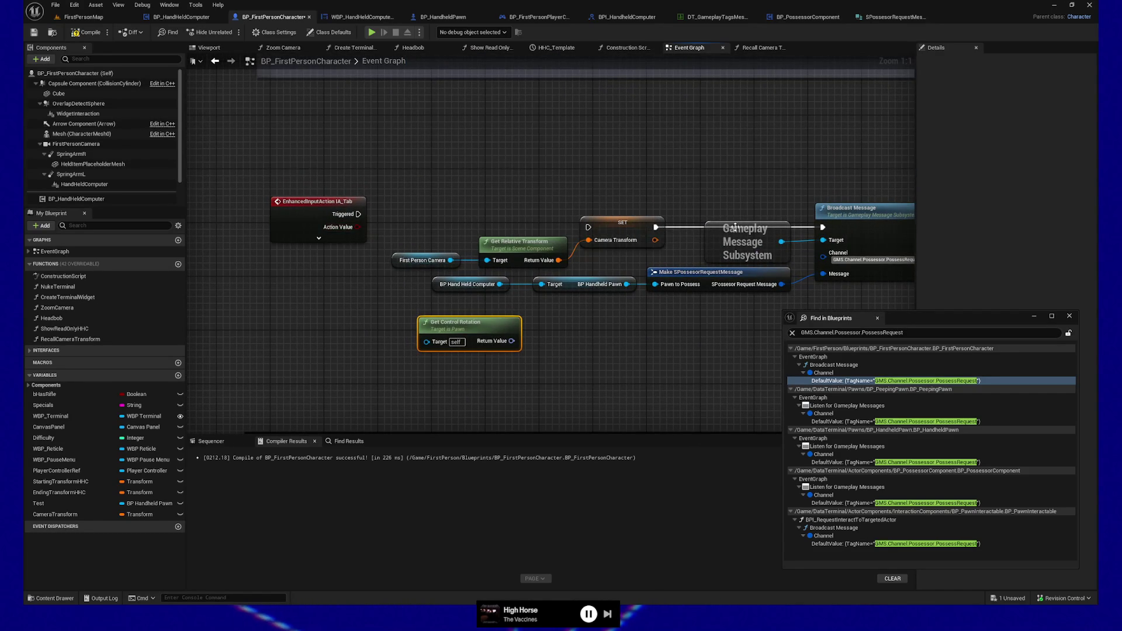
alt+click(822, 227)
click(575, 252)
drag(569, 234, 421, 268)
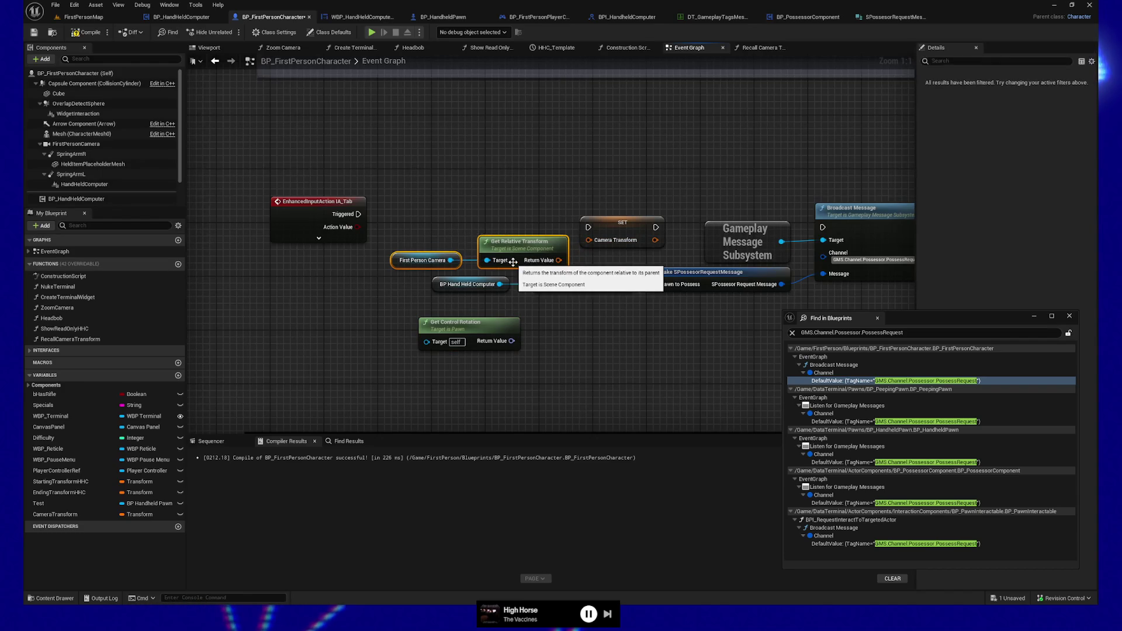
key(Delete)
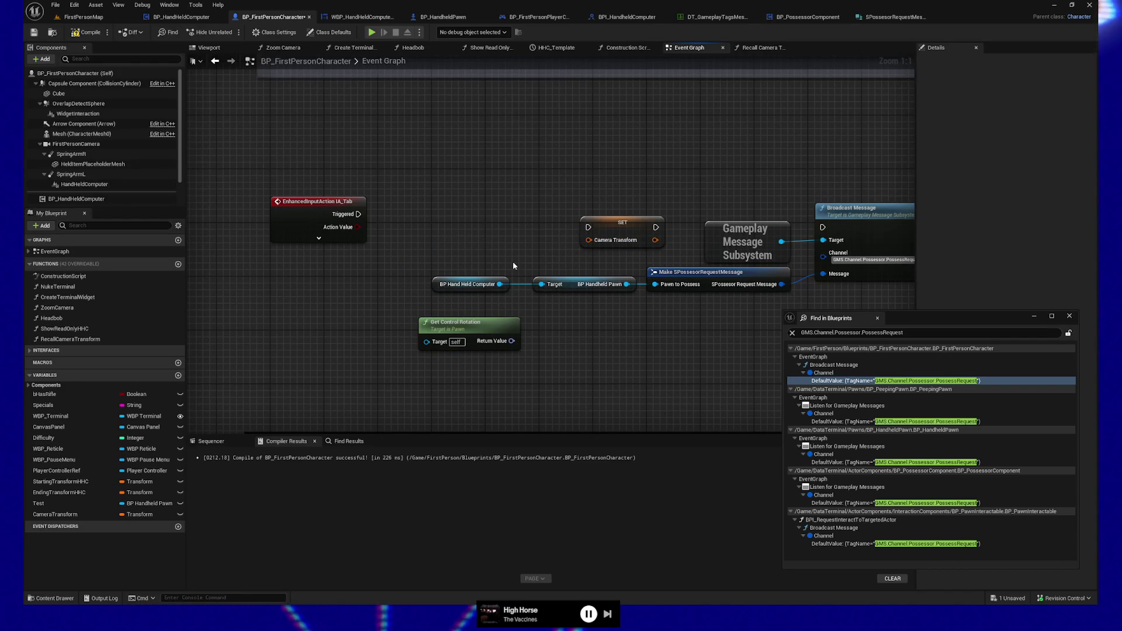
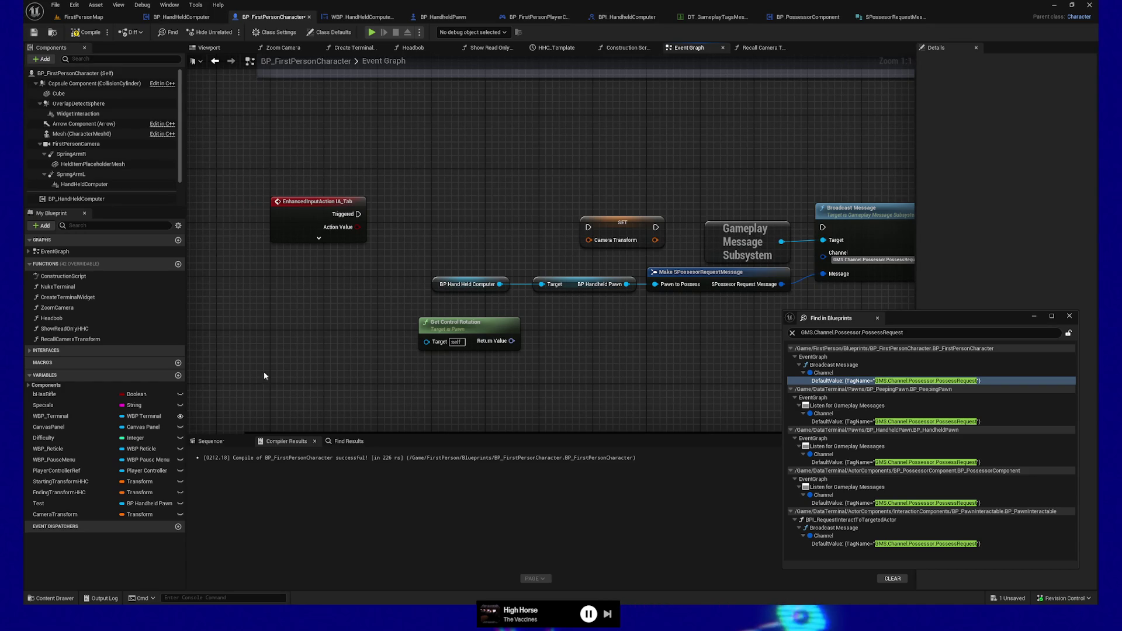
- Change the CameraTransform variable's type to Rotator and confirm the change
click(576, 246)
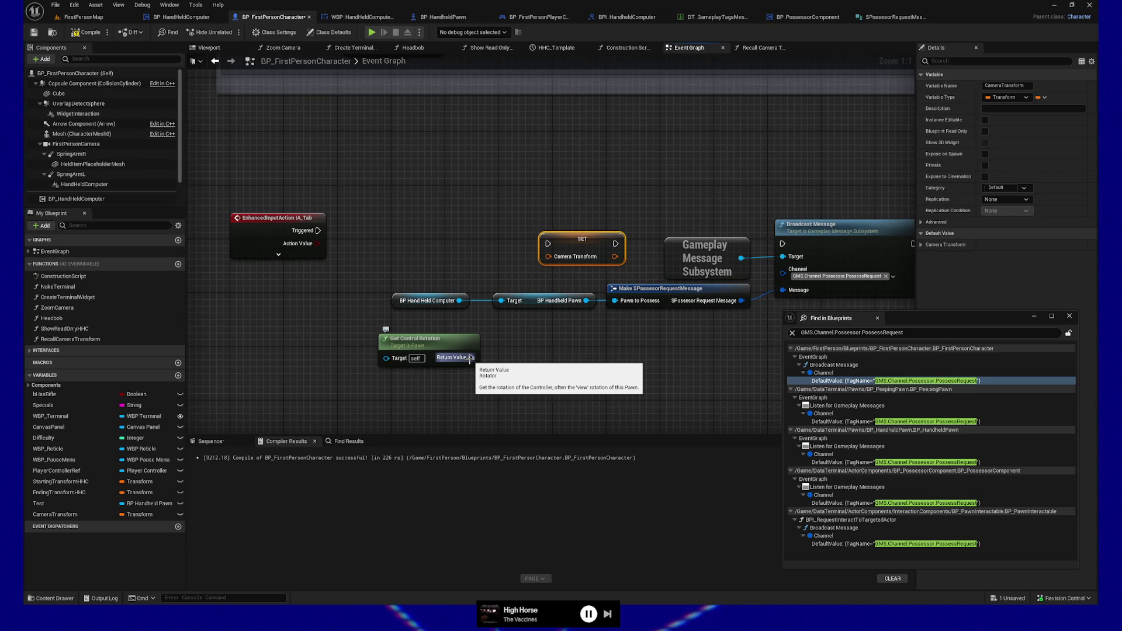
click(159, 515)
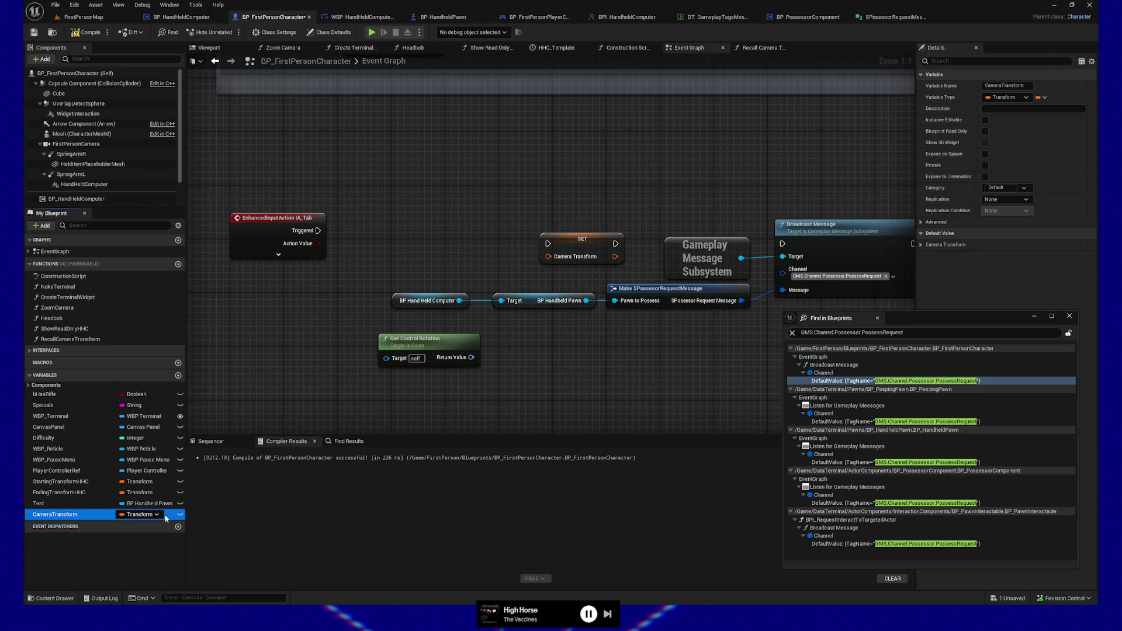
click(160, 514)
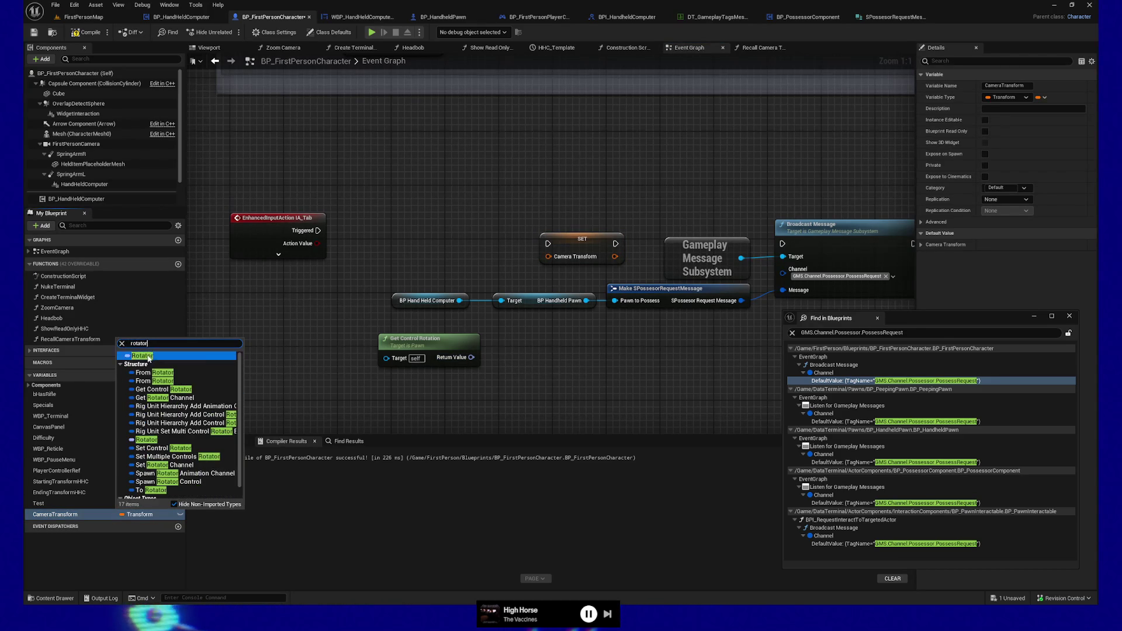
click(159, 363)
click(595, 323)
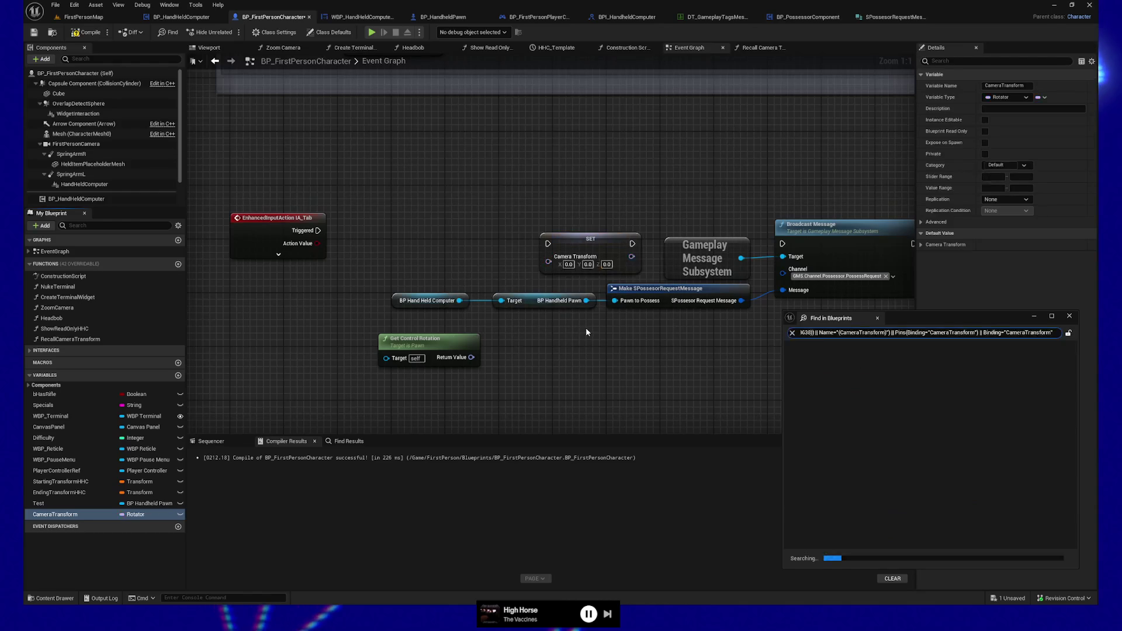
- Wire Get Control Rotation into the SET node, then undo back to the Transform setup
mouse_move(471, 357)
mouse_down()
mouse_move(533, 271)
mouse_move(550, 267)
mouse_up()
drag(421, 339, 428, 251)
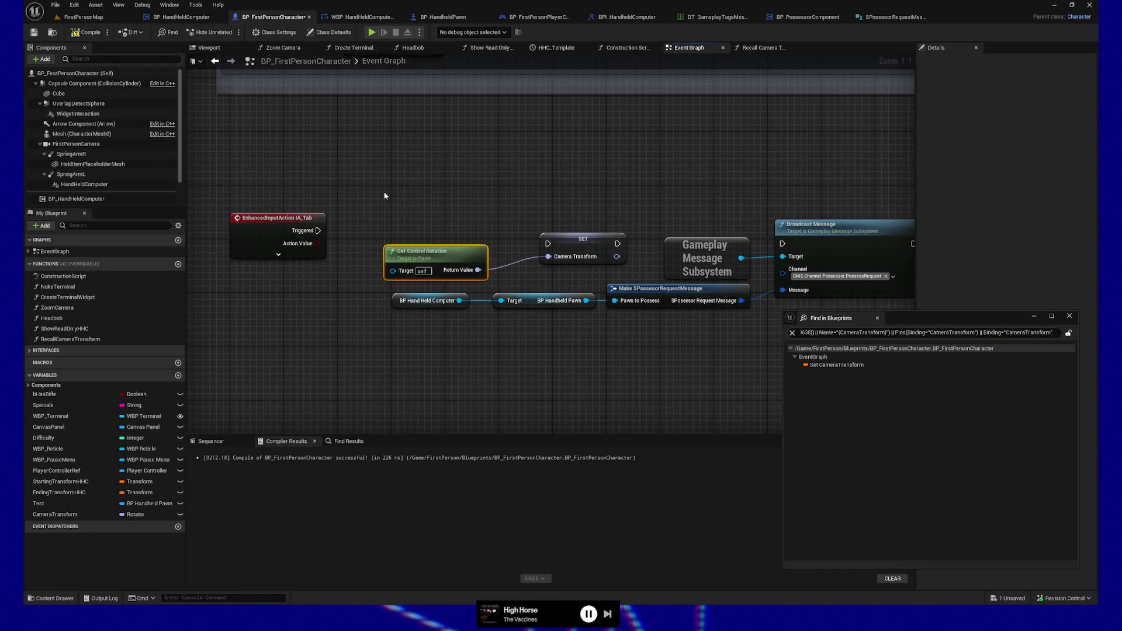
key(ctrl+z)
key(ctrl+z)
key(ctrl+z)
key(ctrl+z)
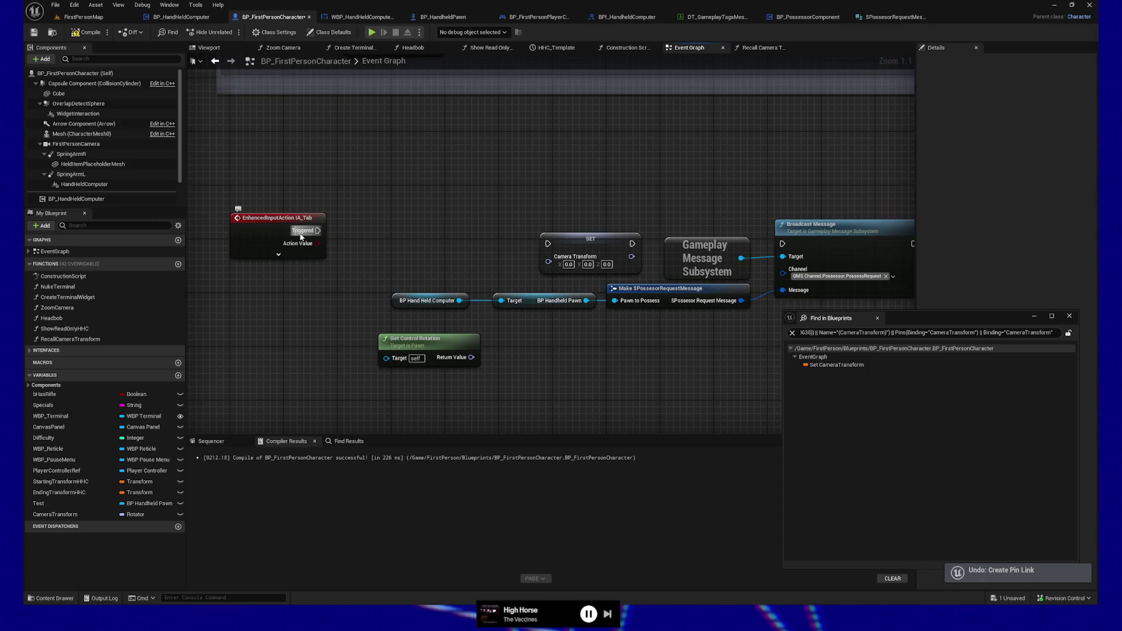
key(ctrl+z)
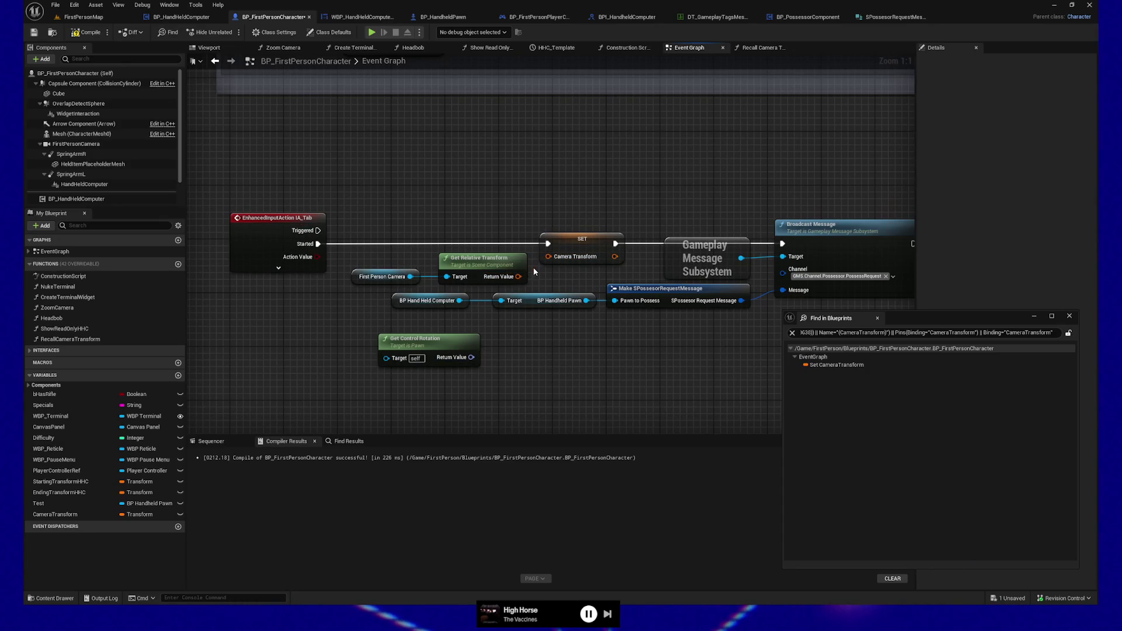
- Delete the First Person Camera and Get Relative Transform nodes and place Get Control Rotation beside SET
drag(399, 260, 490, 276)
key(Delete)
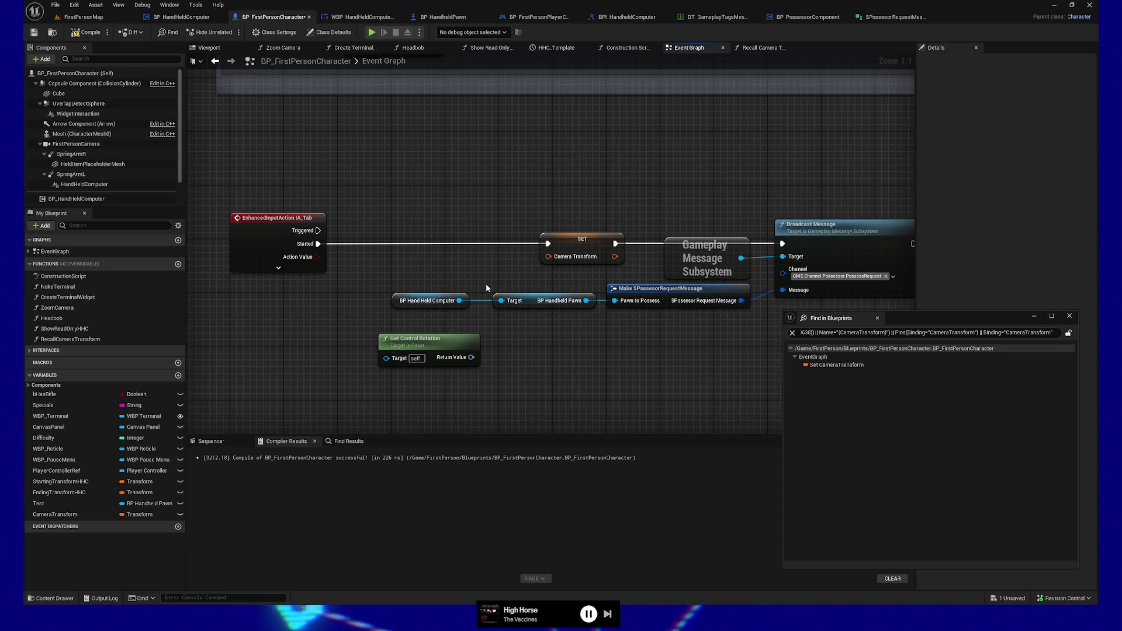
drag(442, 359, 476, 278)
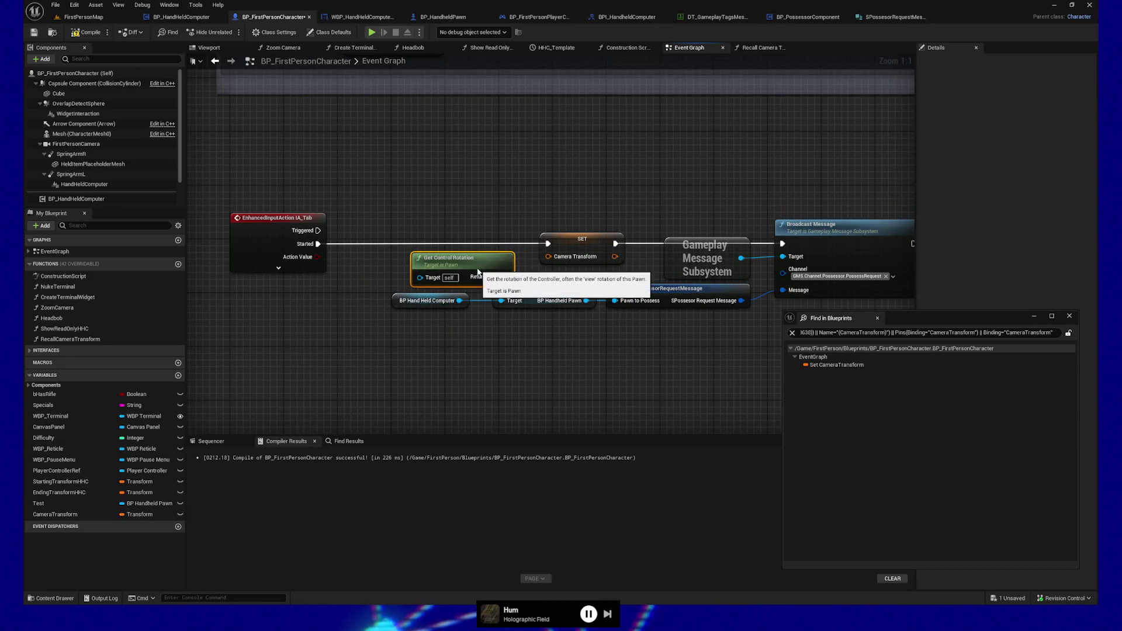
click(579, 243)
click(138, 515)
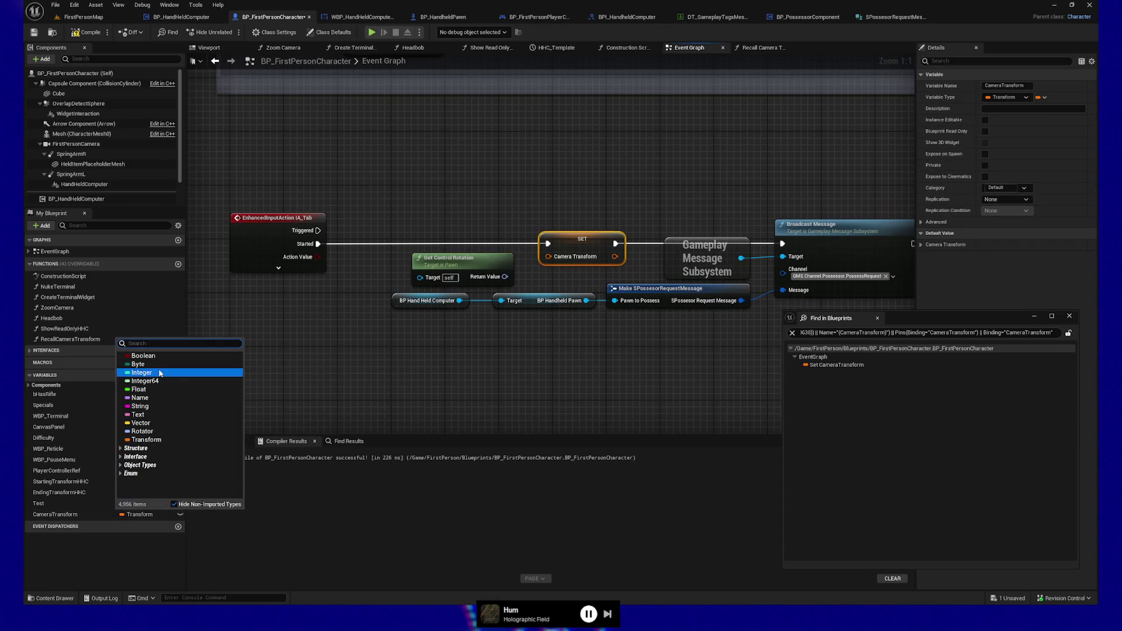
- Search 'ator' and change CameraTransform's type to Rotator, confirming the change
text(roator)
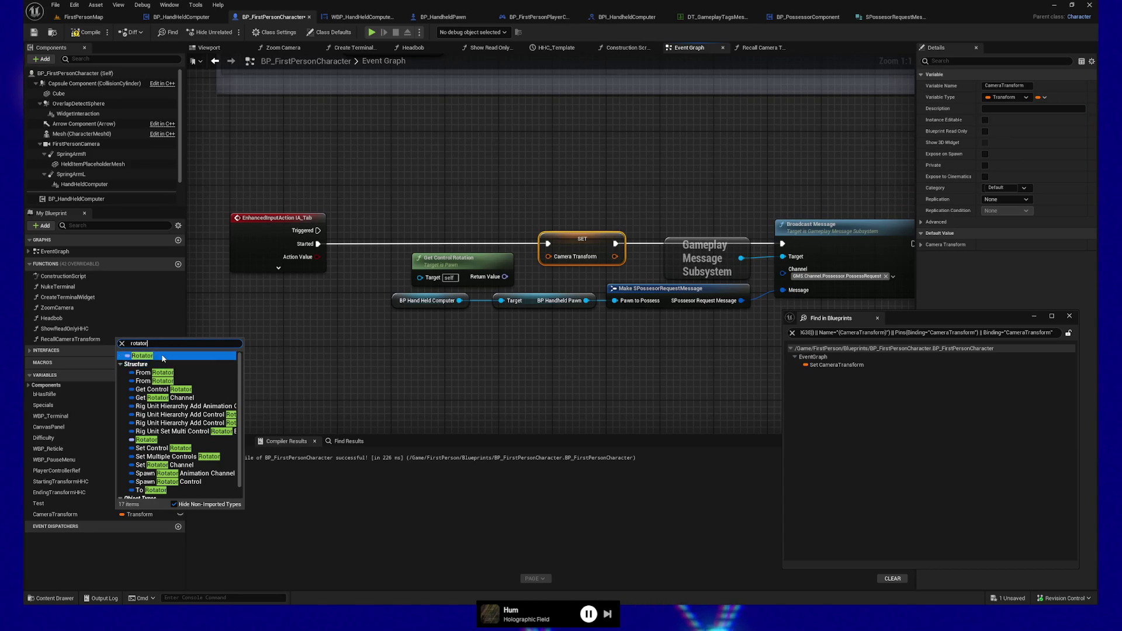
click(162, 355)
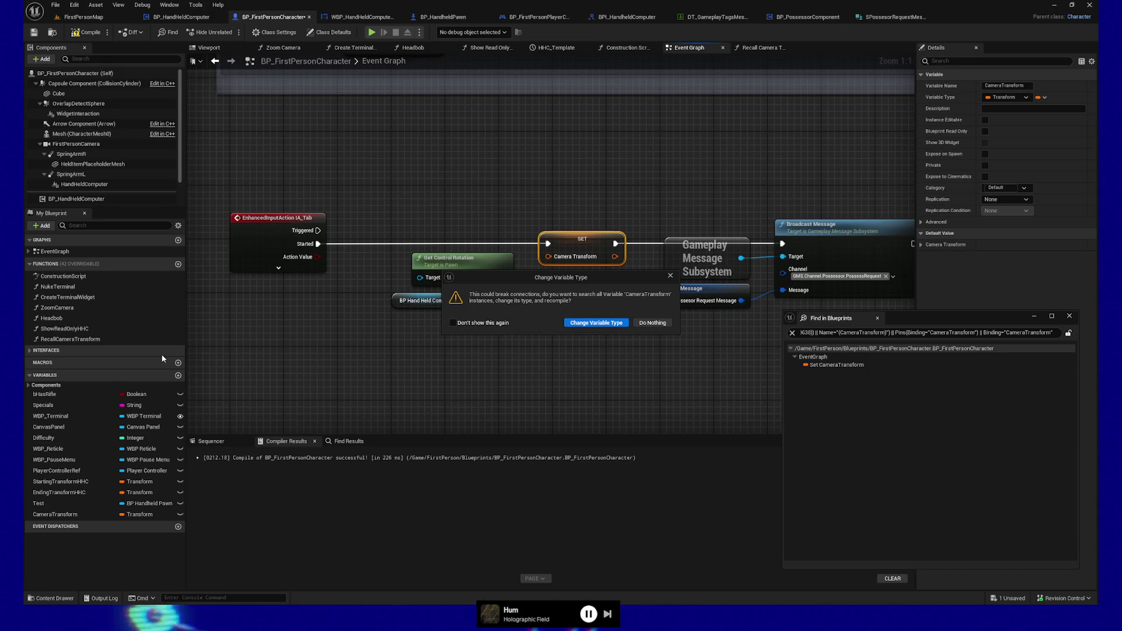
click(599, 323)
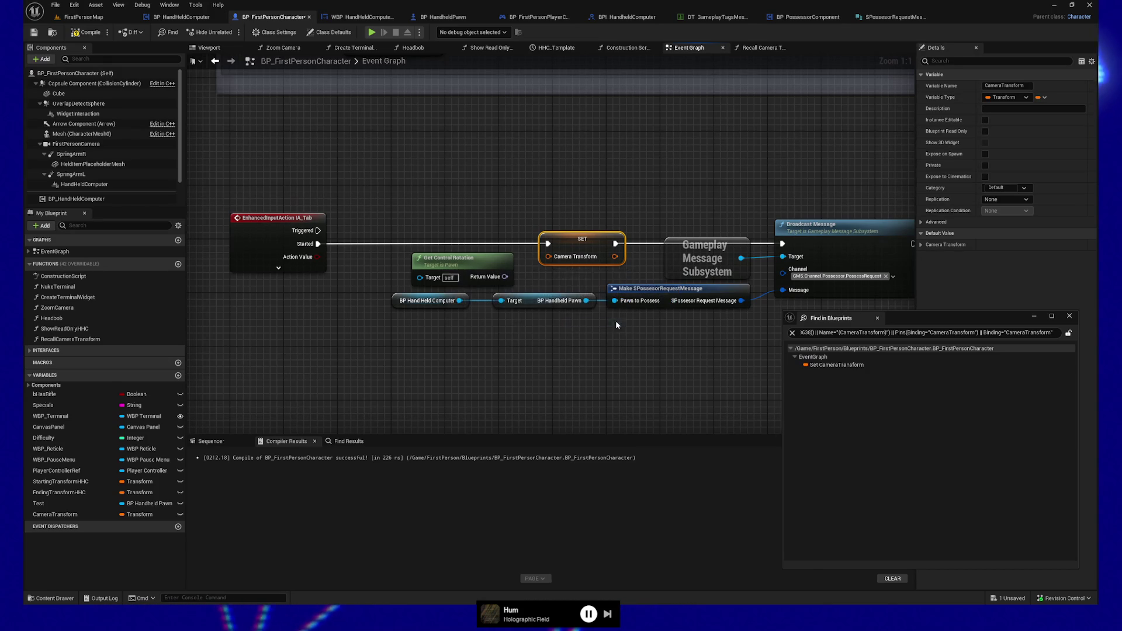
- Connect Get Control Rotation's Return Value to the SET Camera Transform input and compile
drag(505, 276, 548, 257)
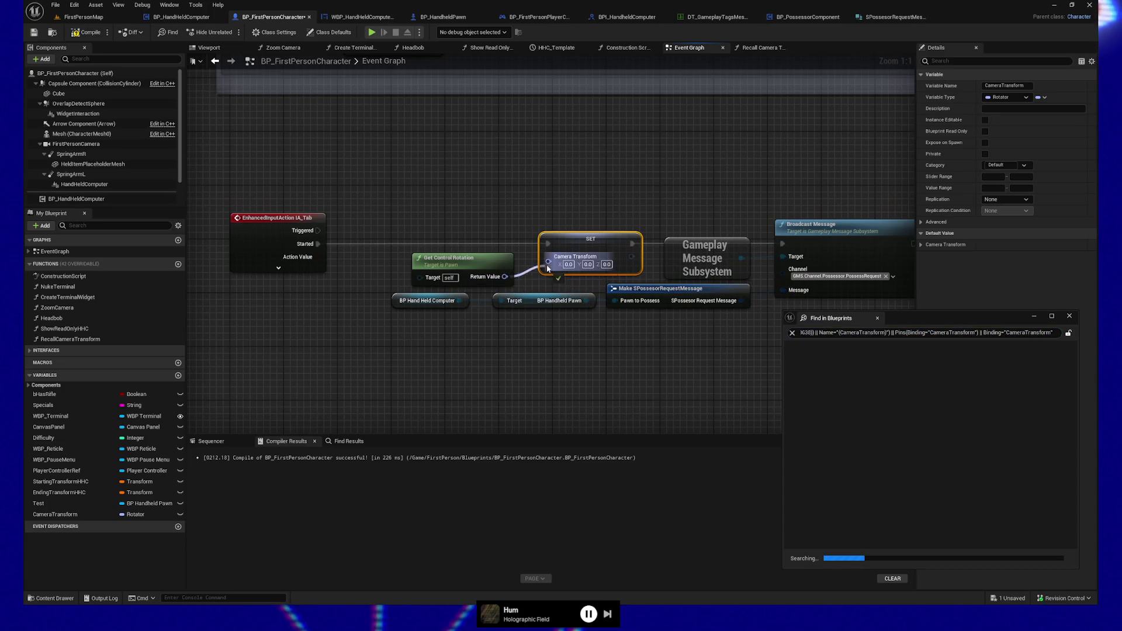
mouse_move(553, 306)
mouse_down()
mouse_move(415, 318)
mouse_move(457, 315)
mouse_up()
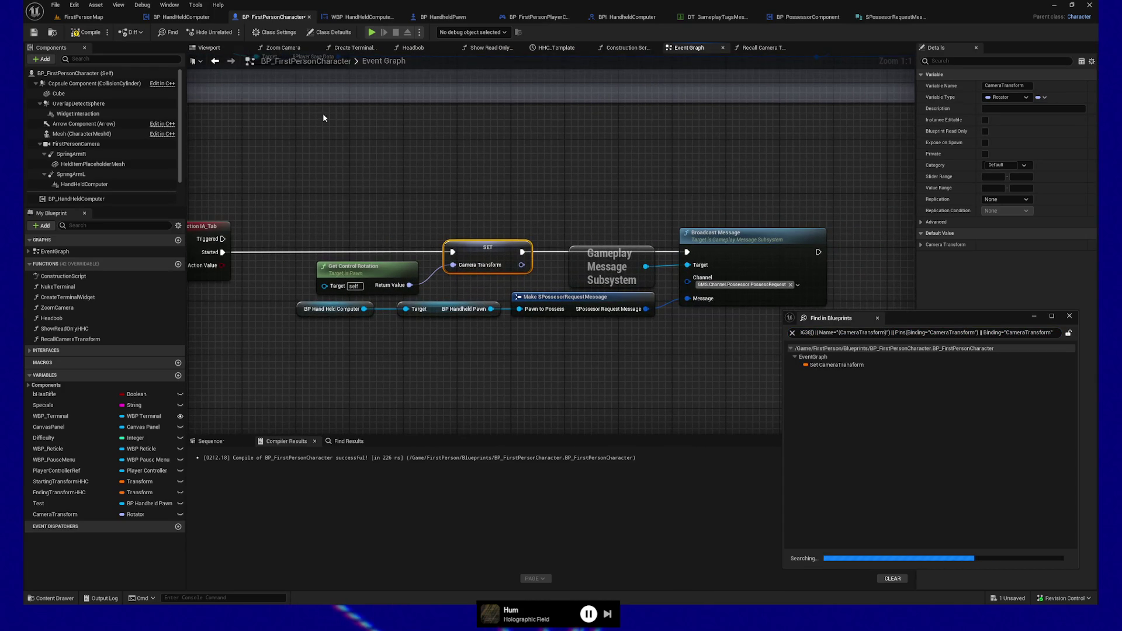
click(82, 33)
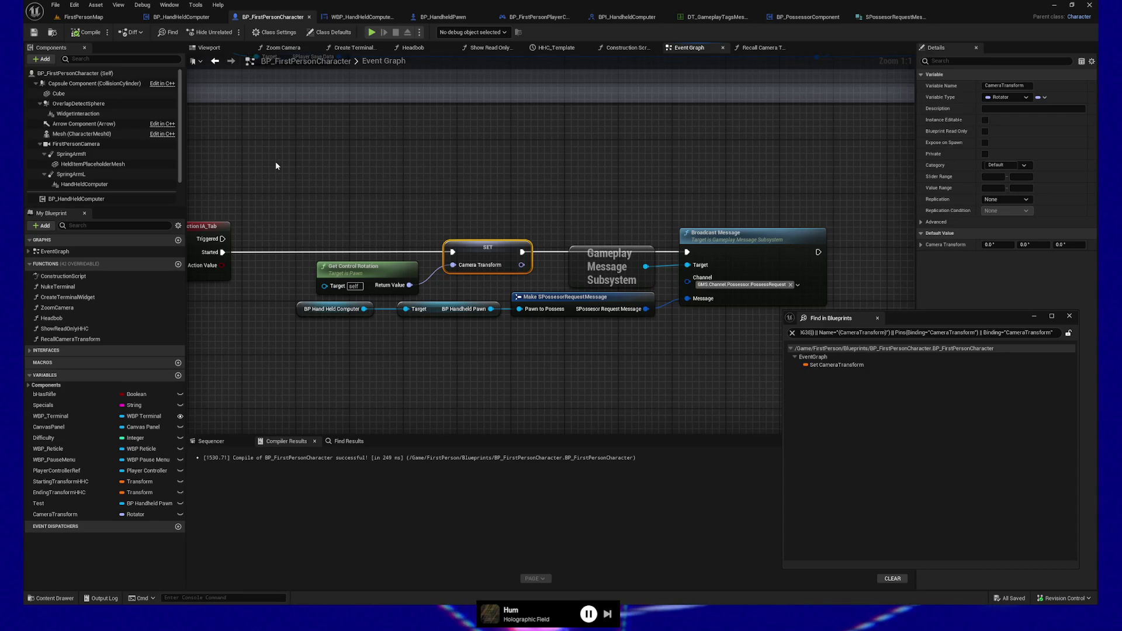
- Close the Find in Blueprints window and reframe the event graph around the nodes
click(1069, 316)
mouse_move(456, 145)
mouse_down()
mouse_move(503, 133)
mouse_move(478, 160)
mouse_up()
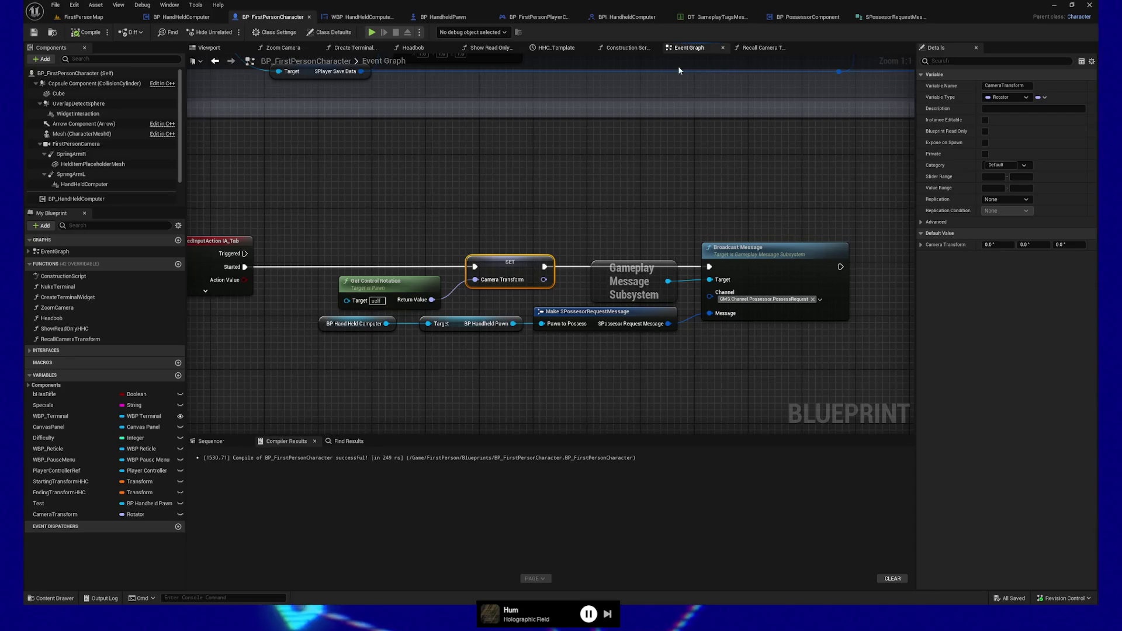
mouse_move(734, 165)
mouse_down()
mouse_move(579, 303)
mouse_move(559, 264)
mouse_move(606, 190)
mouse_up()
drag(485, 208, 518, 132)
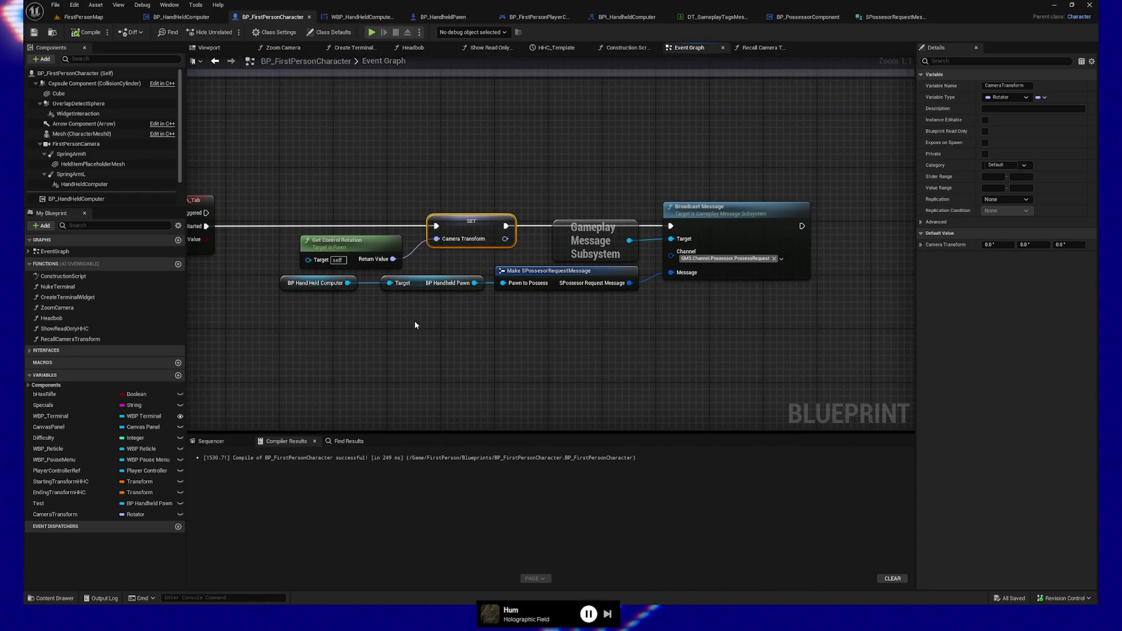
- Search the action list for 'set control rota', then dismiss it without adding a node
right_click(422, 355)
text(set contr)
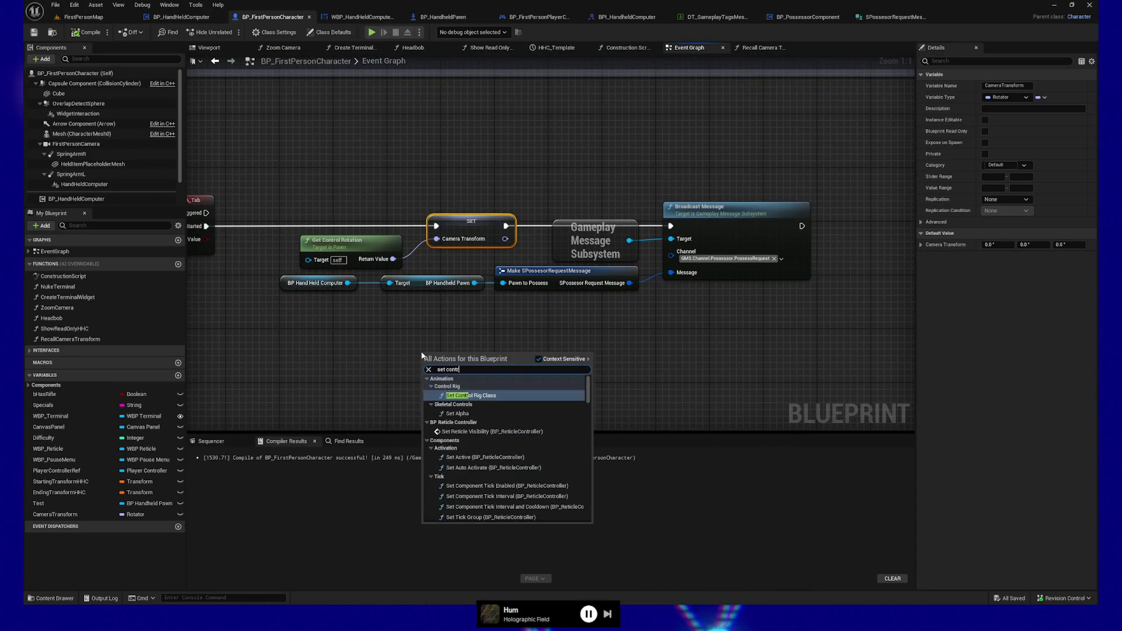
text(ol rotat)
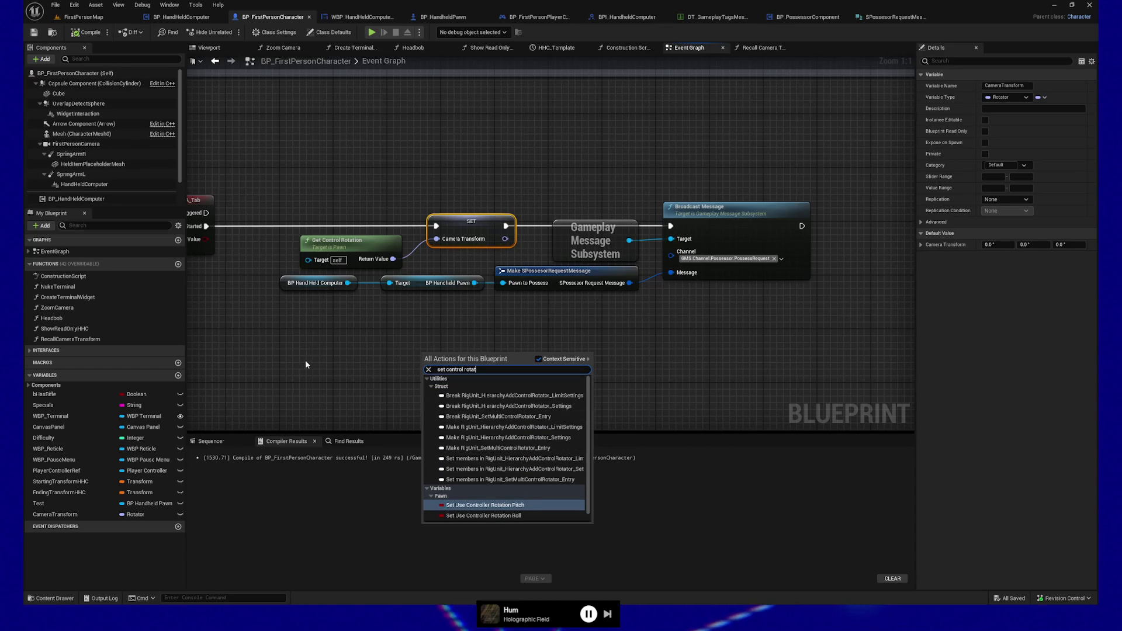
click(342, 341)
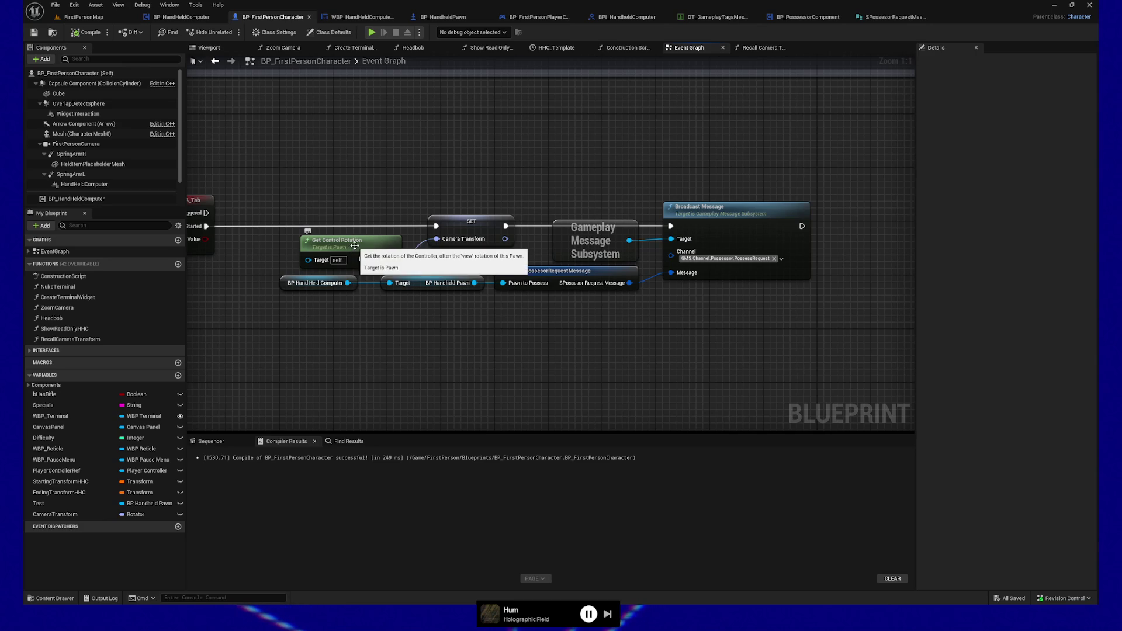
scroll(428, 160, up, 5)
scroll(453, 293, down, 4)
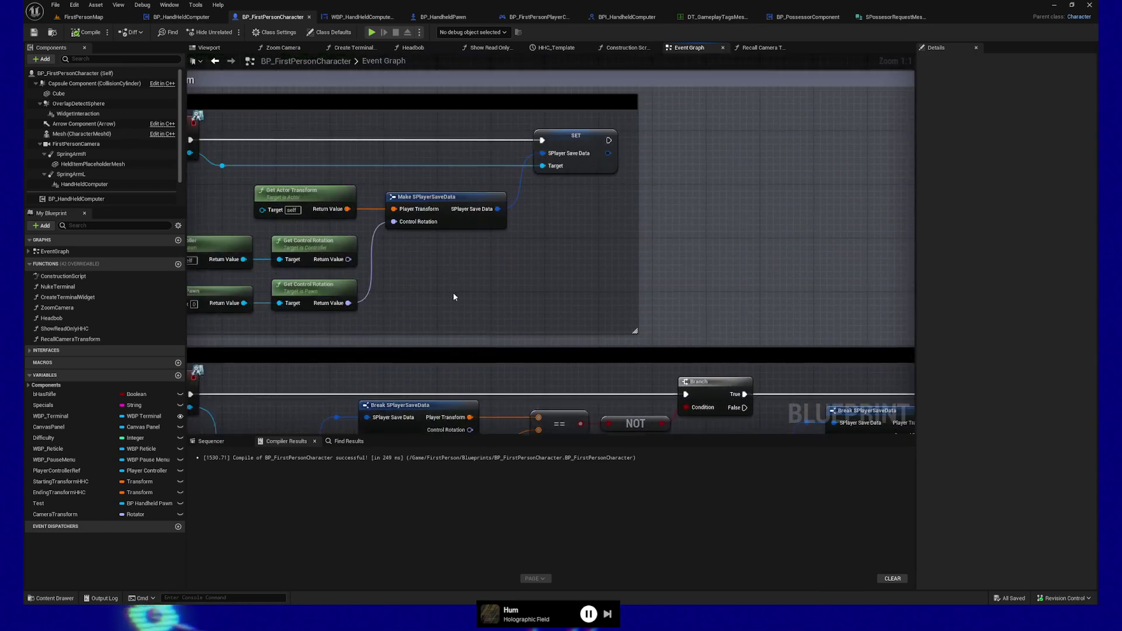
scroll(391, 271, up, 4)
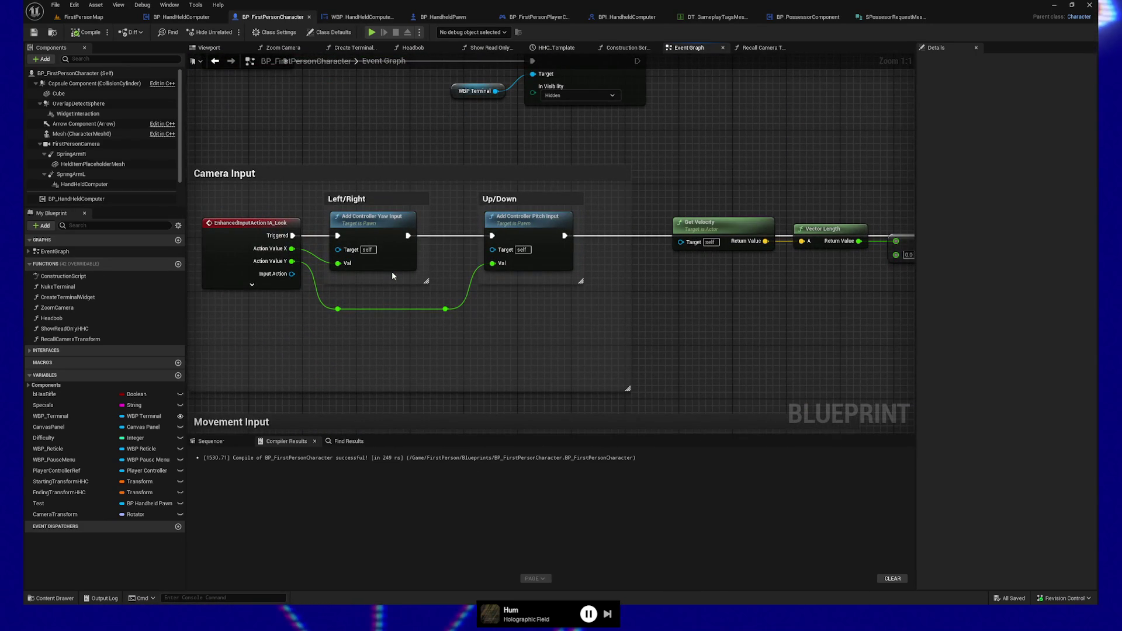
right_click(691, 337)
text(control)
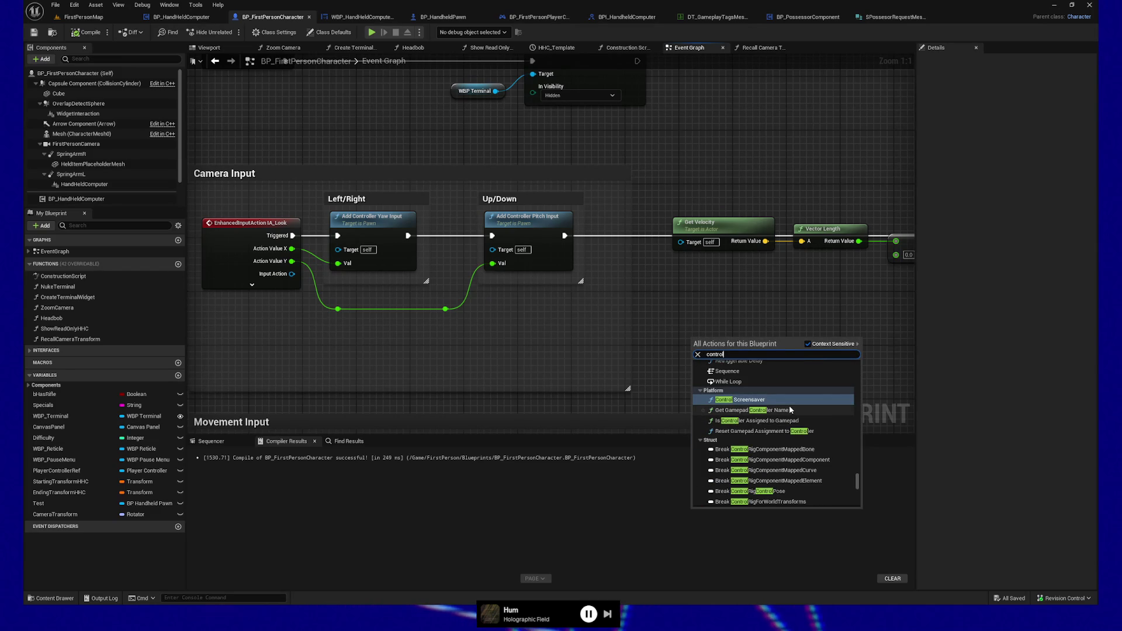
scroll(789, 408, down, 10)
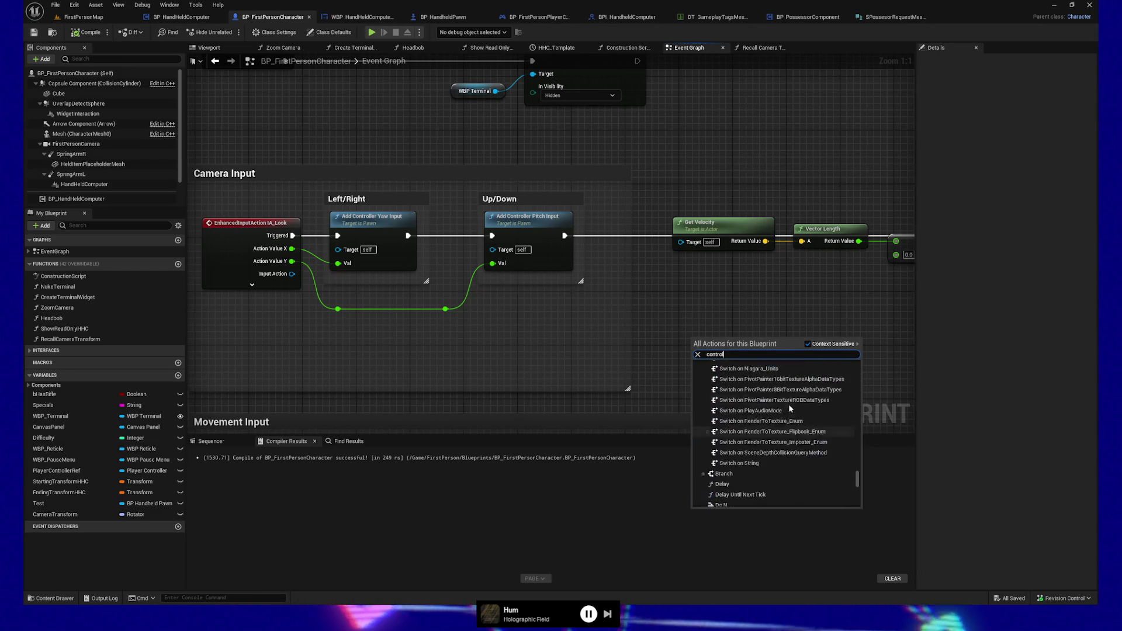
drag(858, 475, 860, 357)
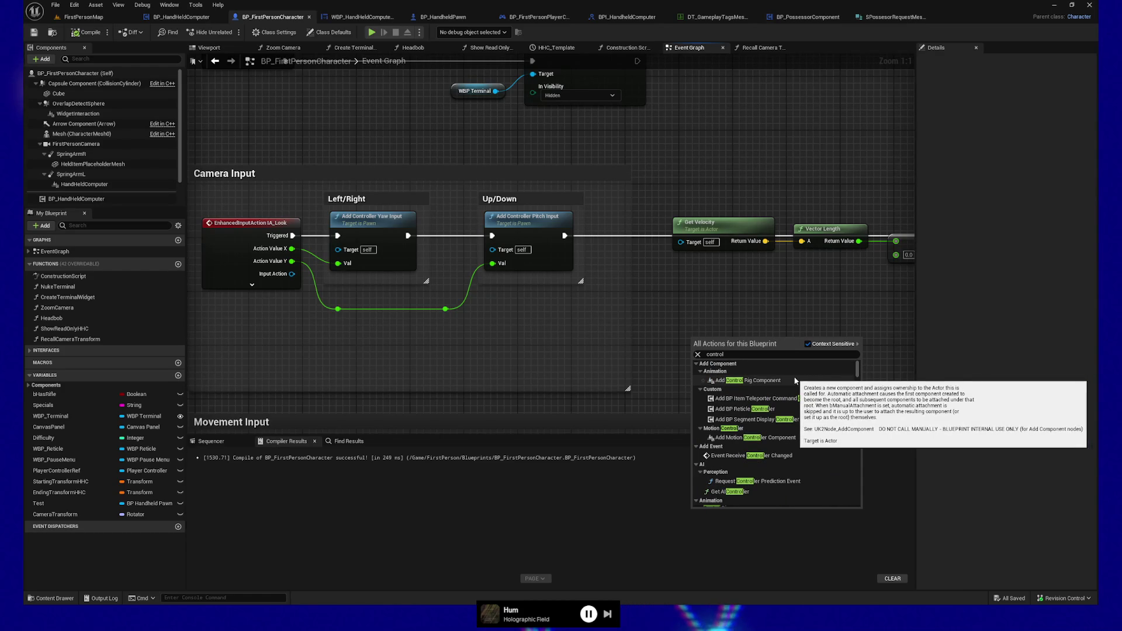
scroll(832, 433, down, 3)
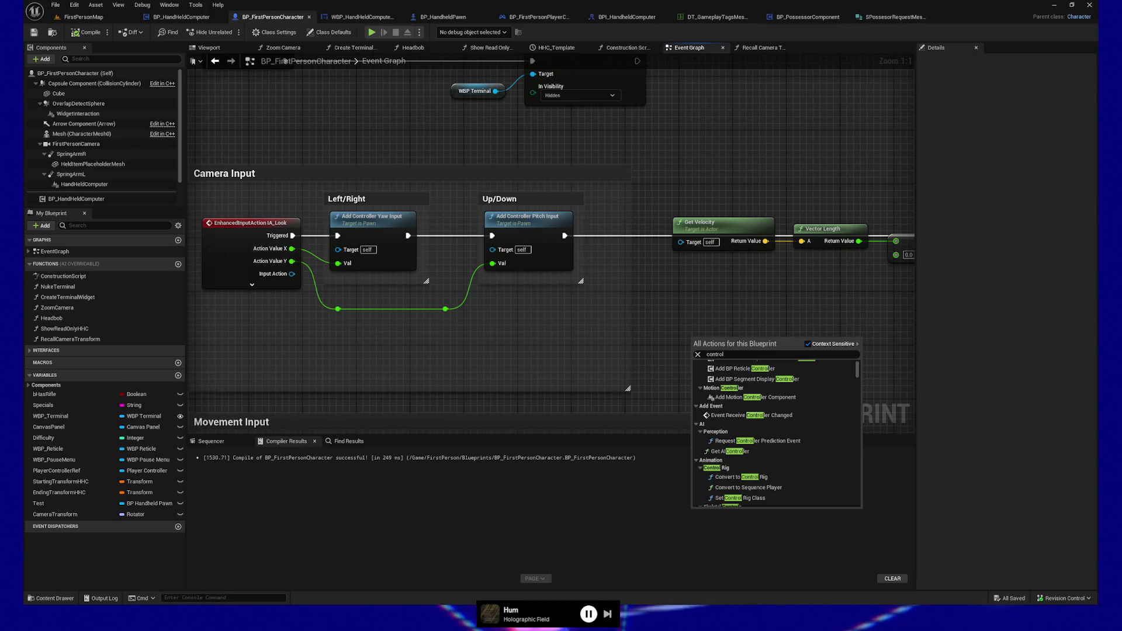
key(Escape)
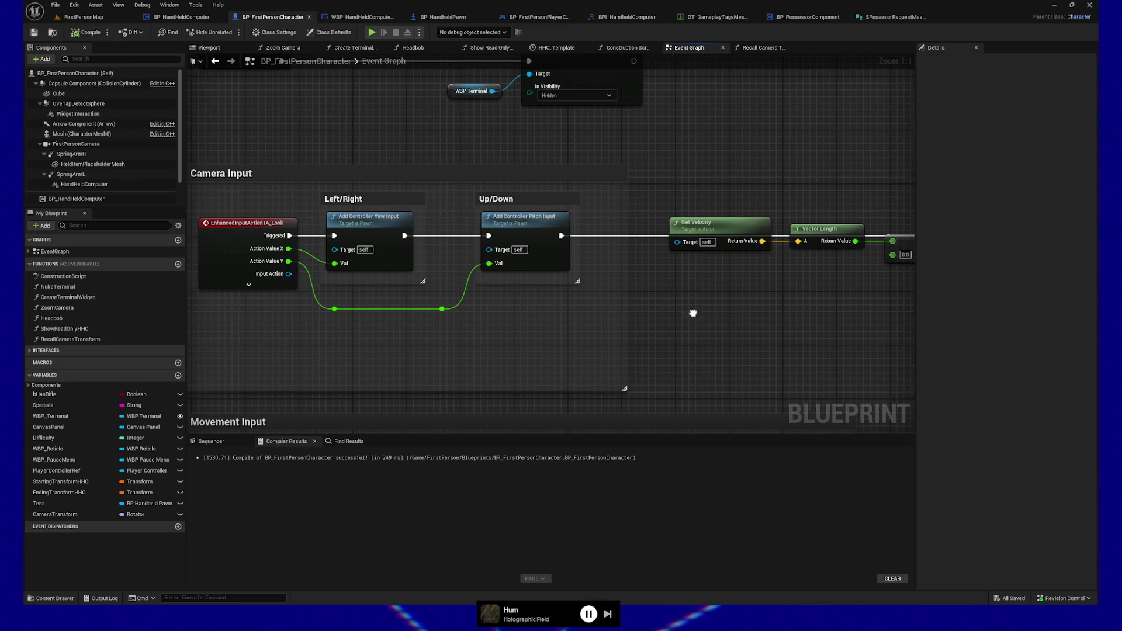
- Filter the action list by 'pawn' and collapse Add Component, AI, Audio, CC Core Functions and BPI categories
right_click(652, 327)
text(add controller pitch)
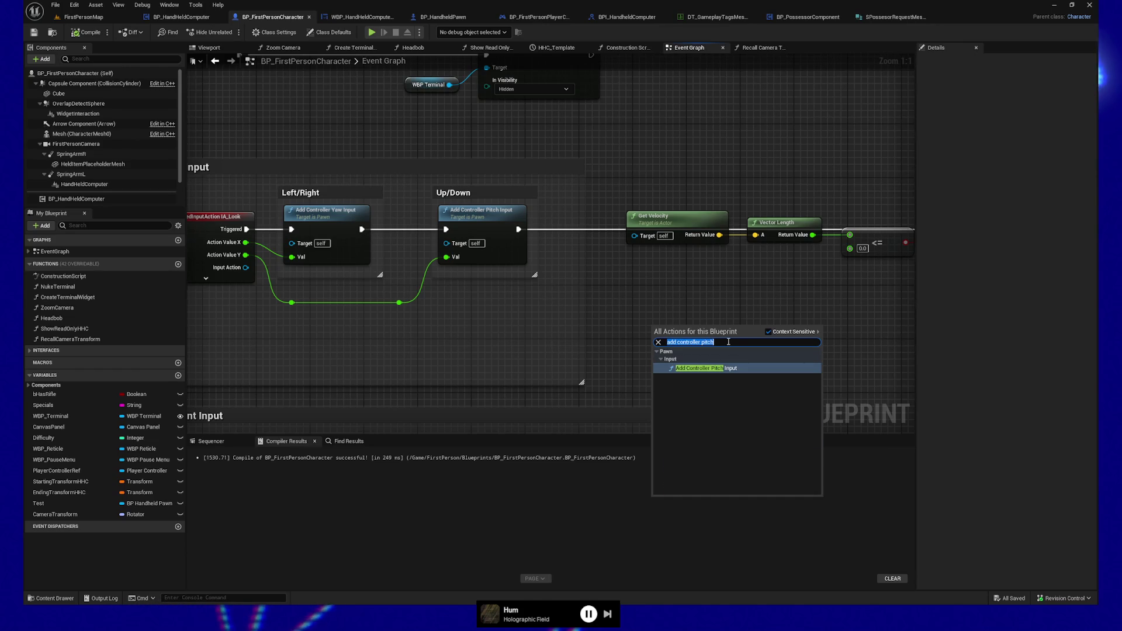
text(pawn)
scroll(741, 403, up, 5)
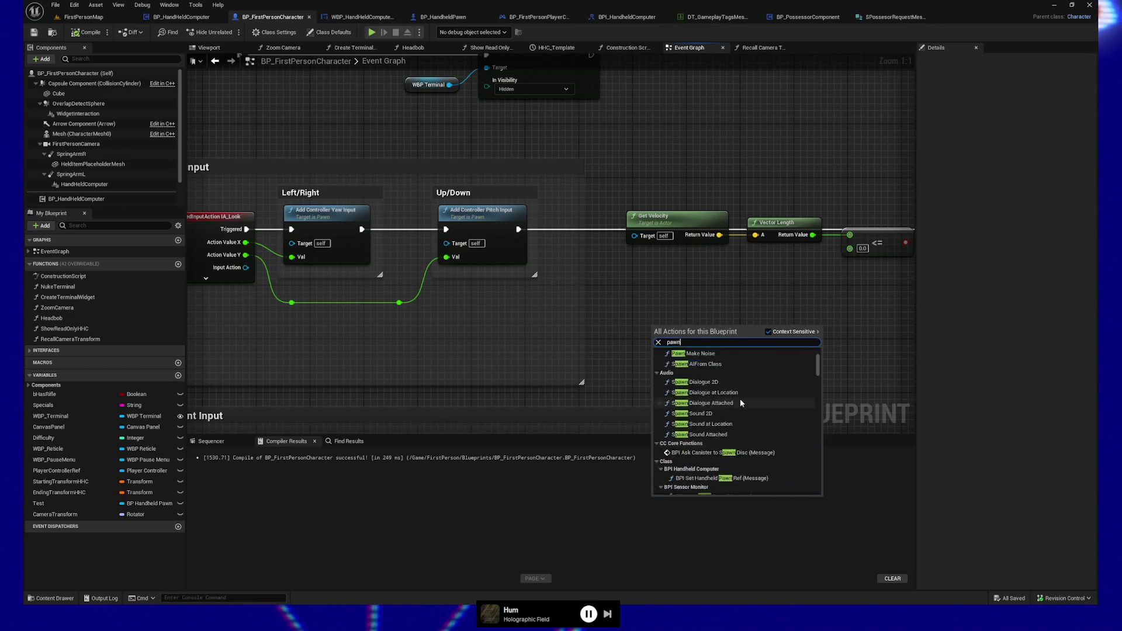
click(657, 354)
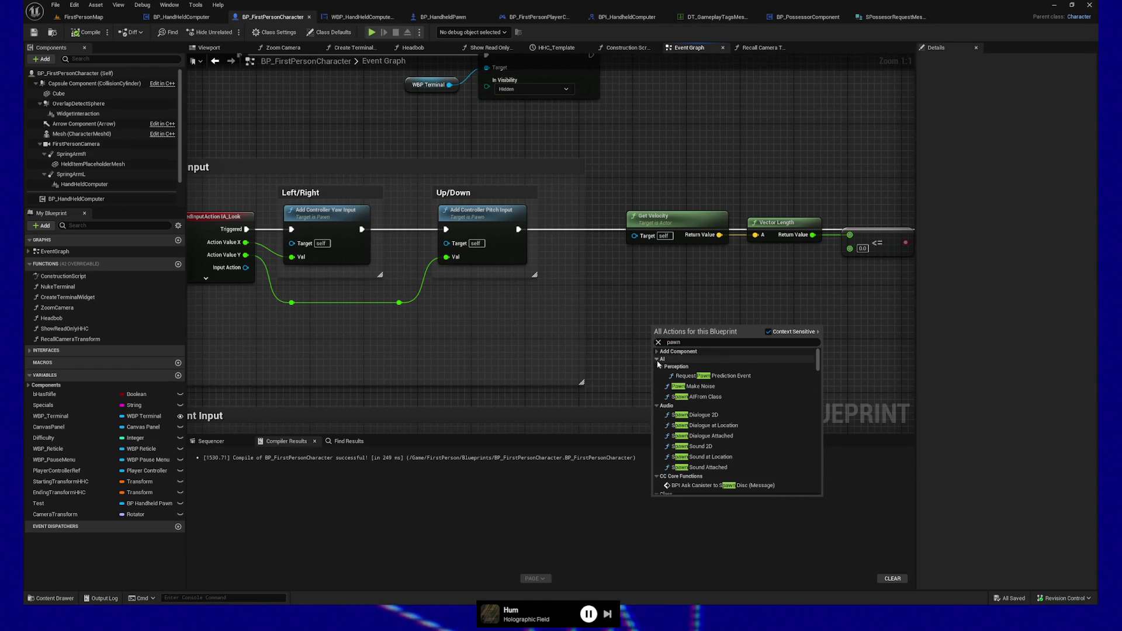
click(657, 360)
click(657, 367)
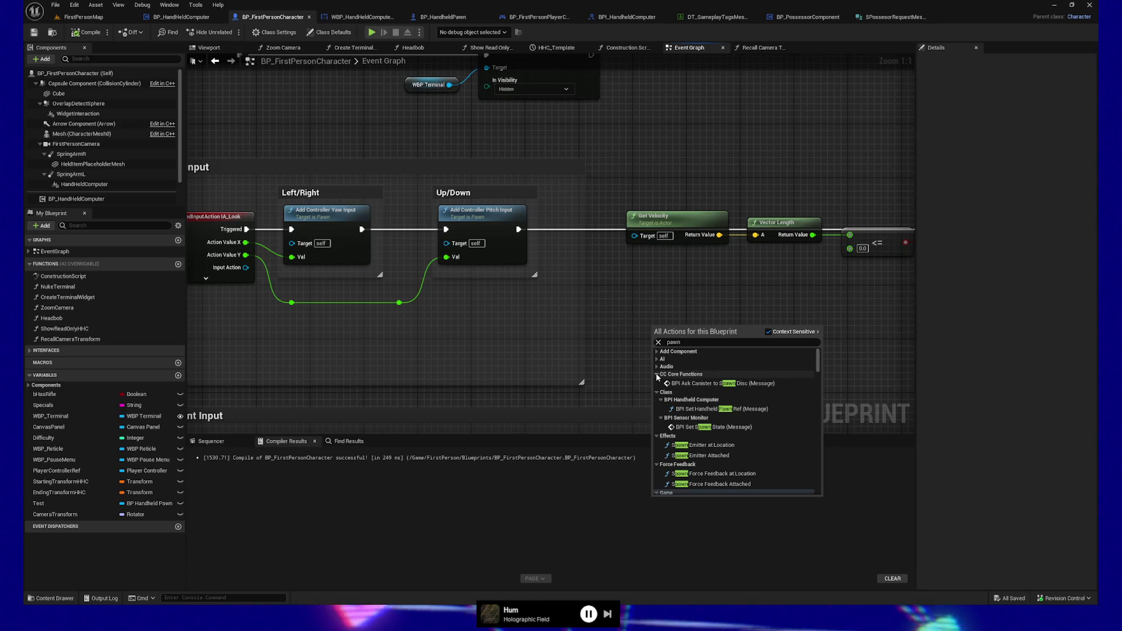
click(657, 375)
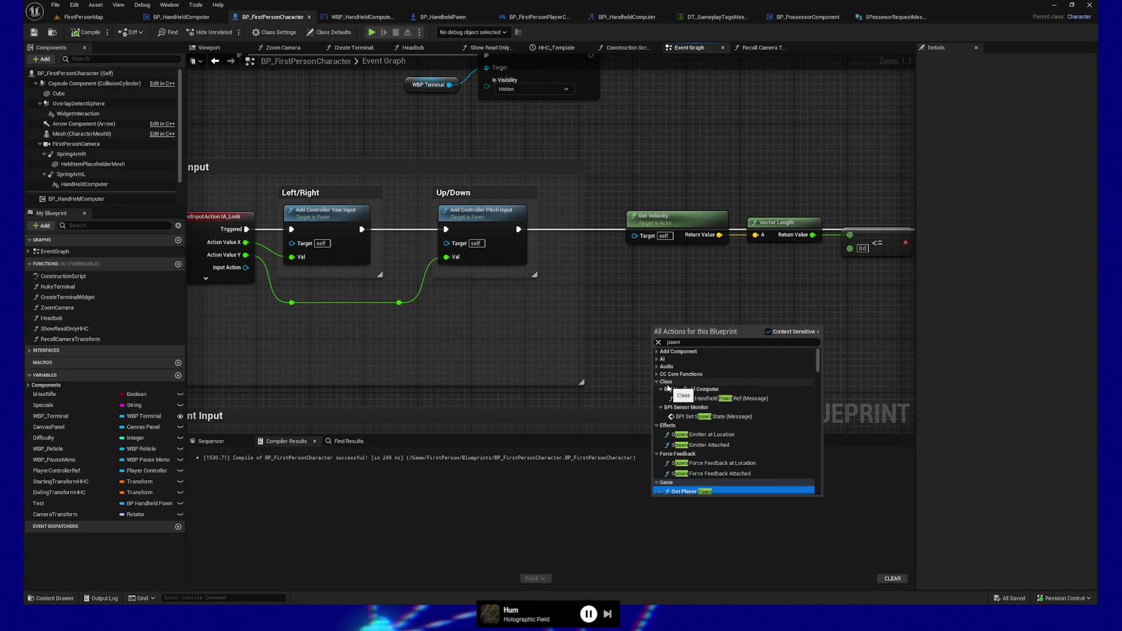
click(662, 390)
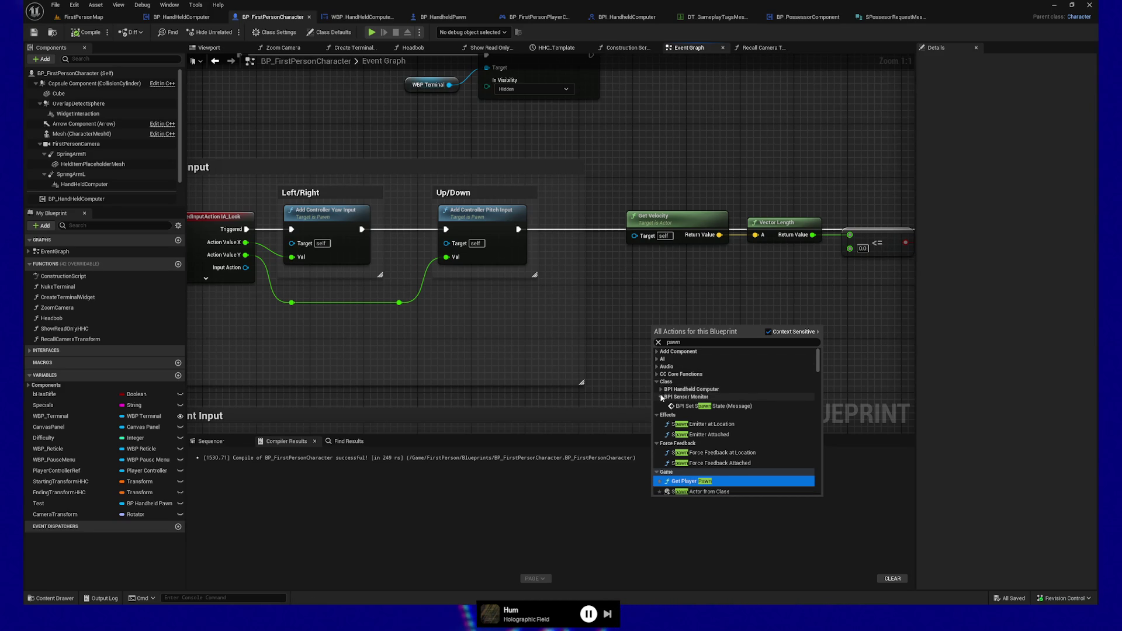
click(661, 398)
- Collapse the Class, Effects, Force Feedback, Game, Gameplay Tasks, Lens Effect and Niagara categories
click(657, 382)
click(658, 389)
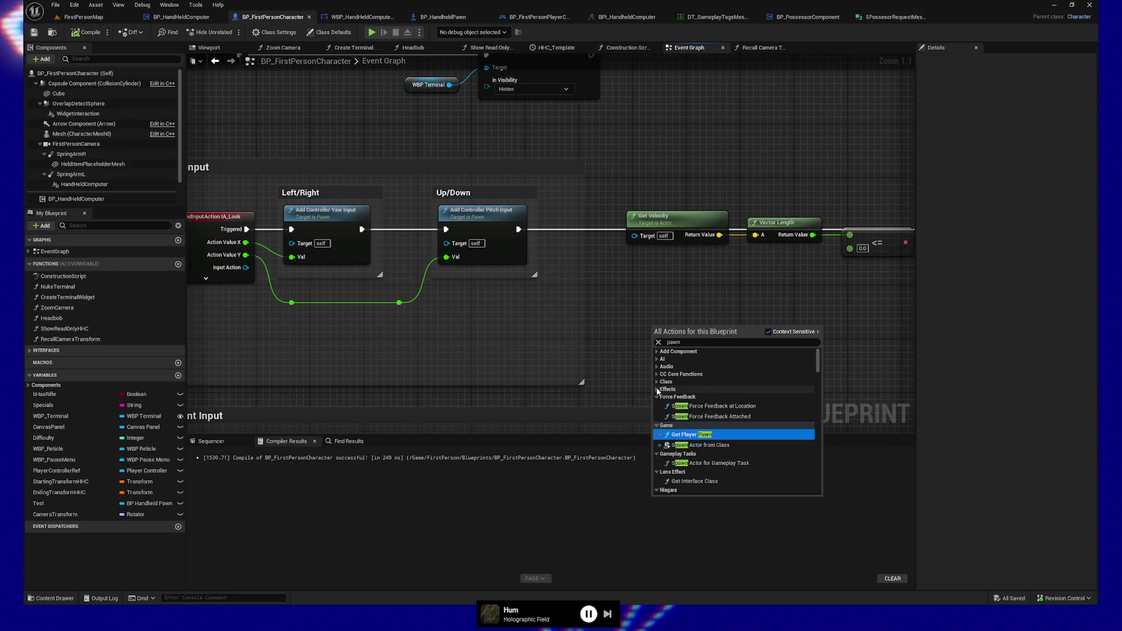
click(657, 396)
click(658, 405)
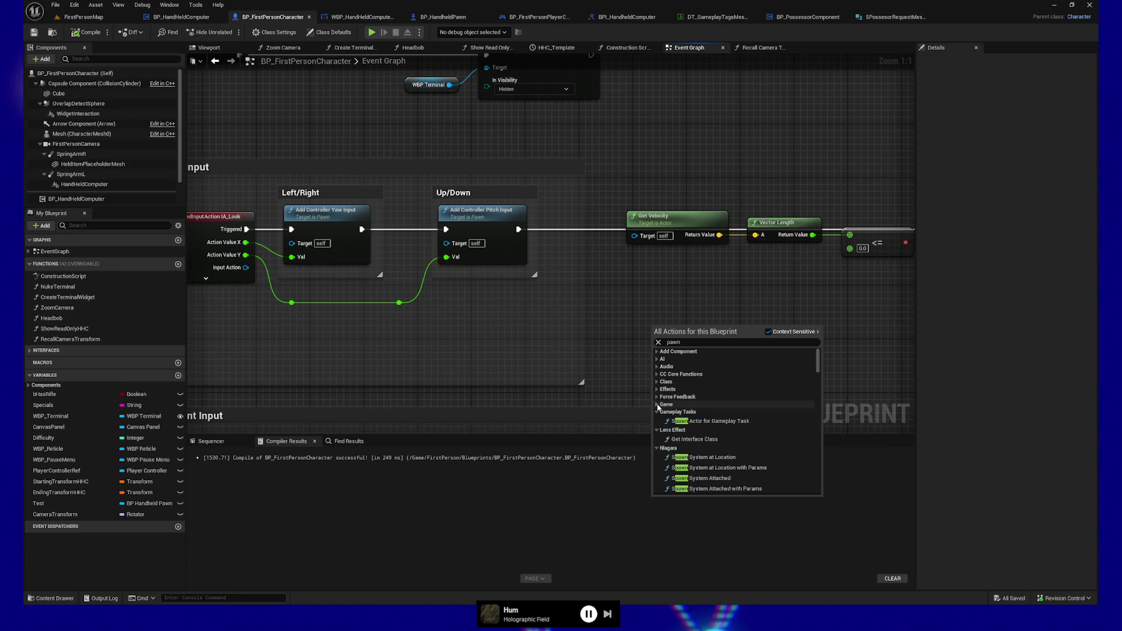
click(655, 412)
click(655, 418)
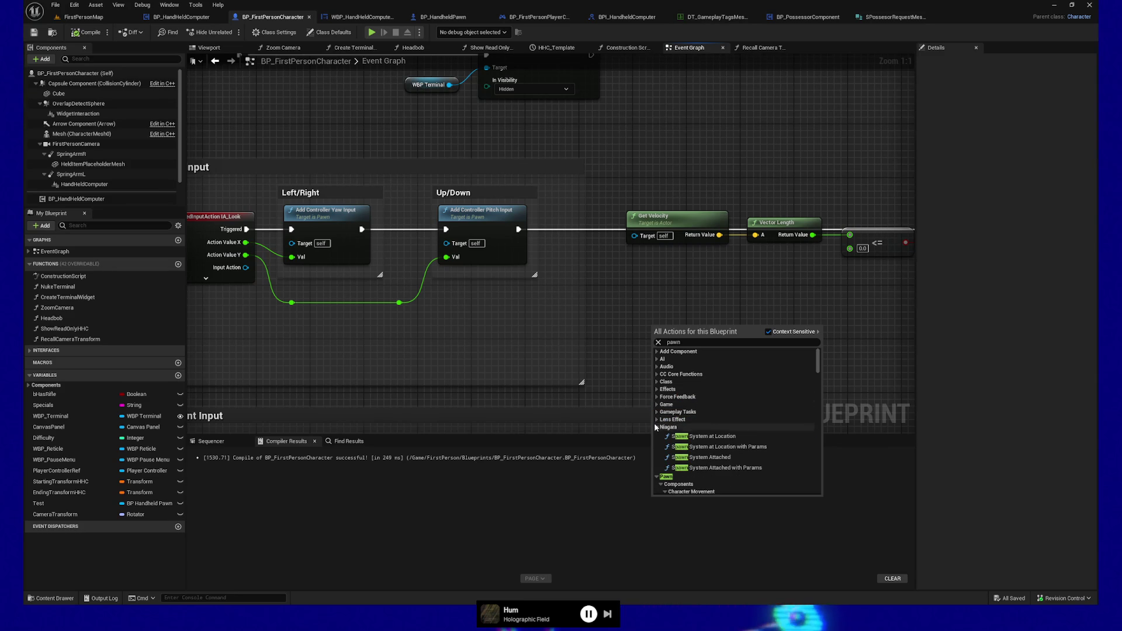
click(656, 427)
- Scroll down through the Pawn > Character Movement functions
scroll(732, 444, down, 2)
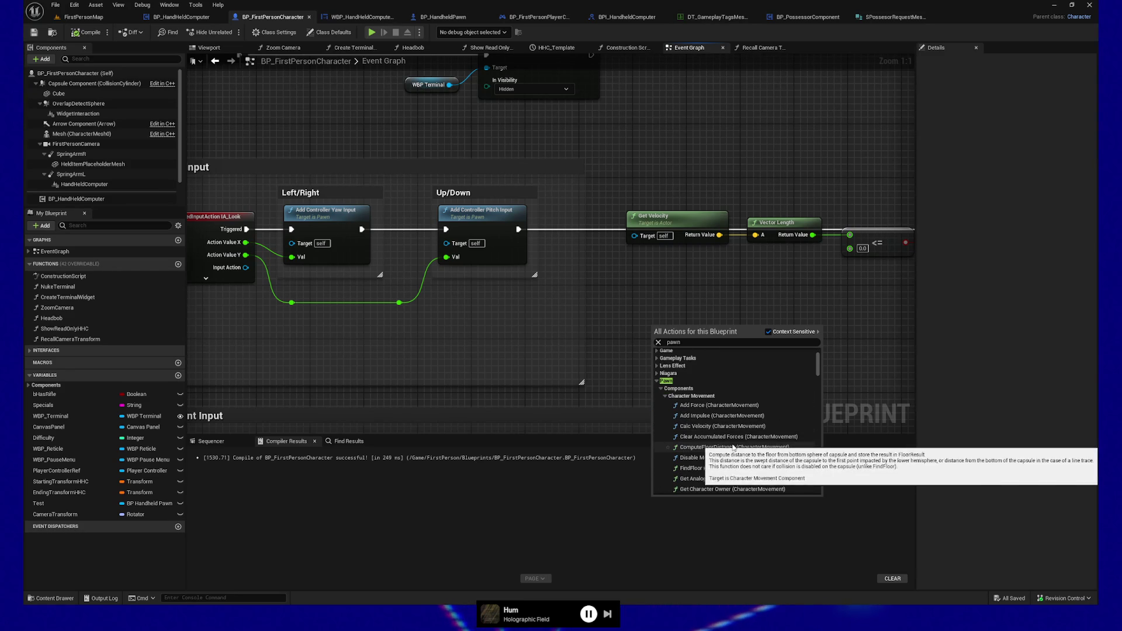
scroll(734, 447, down, 2)
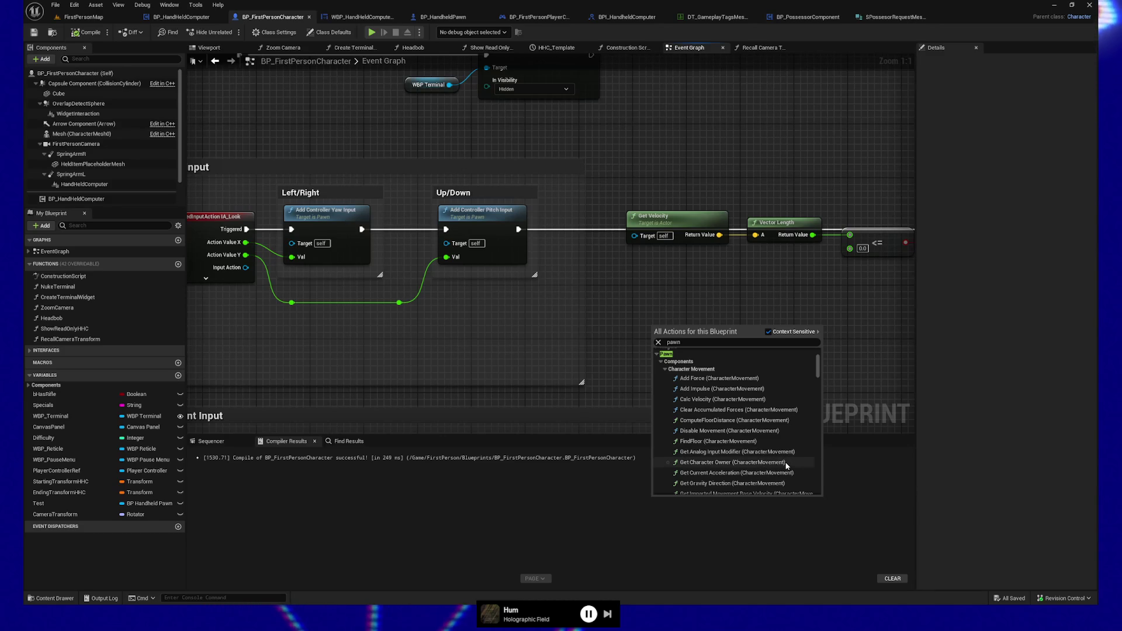
scroll(787, 473, down, 1)
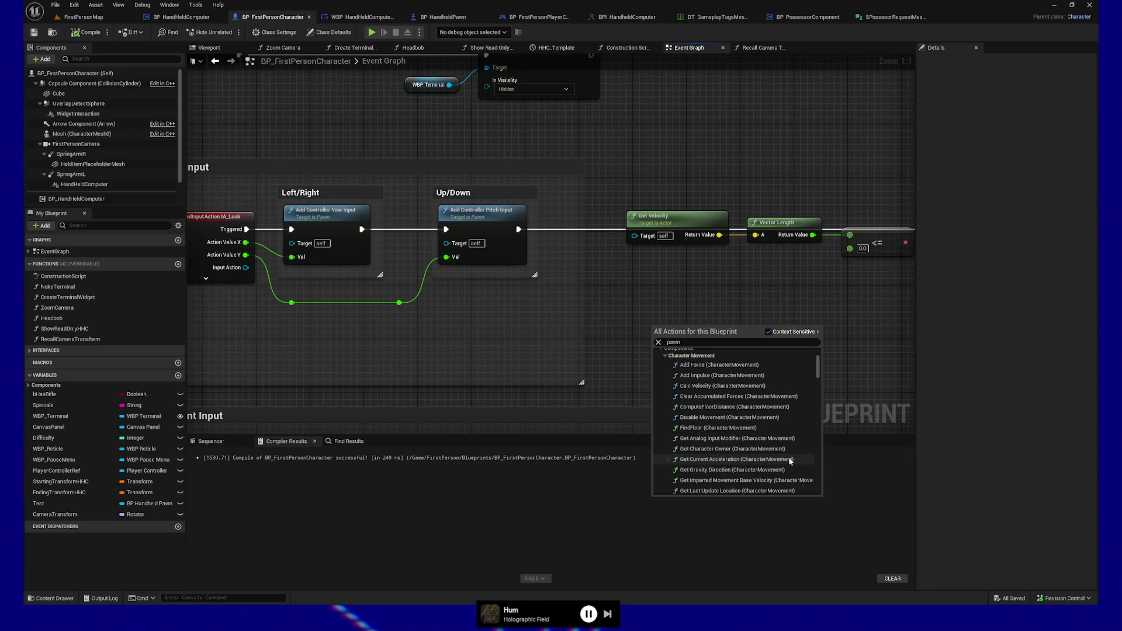
scroll(791, 475, down, 1)
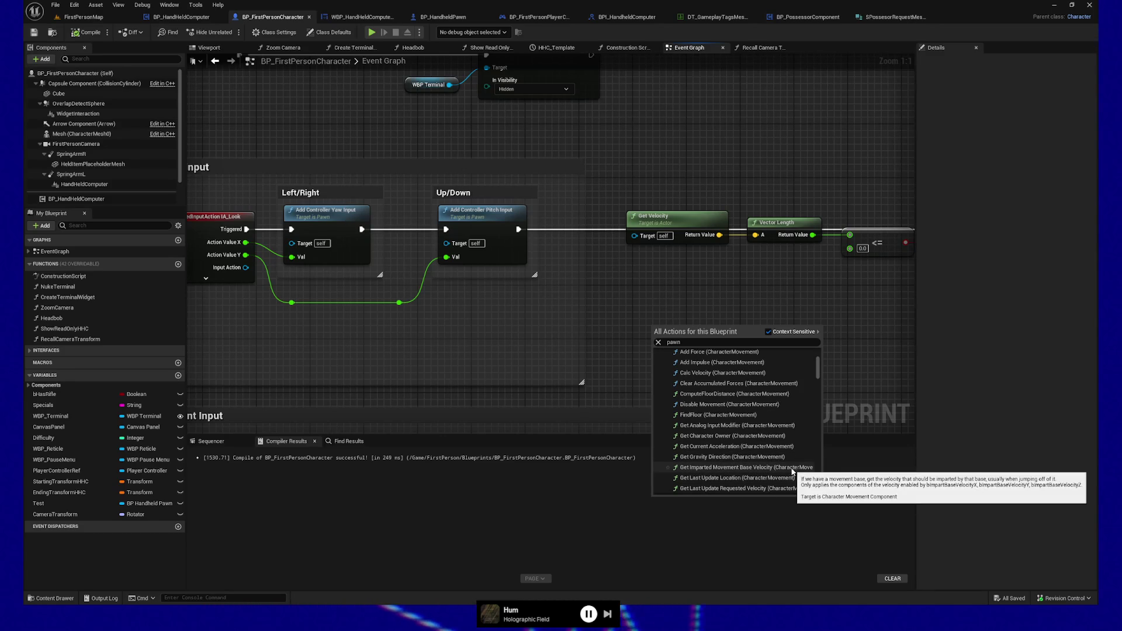
scroll(792, 474, down, 1)
scroll(793, 473, down, 1)
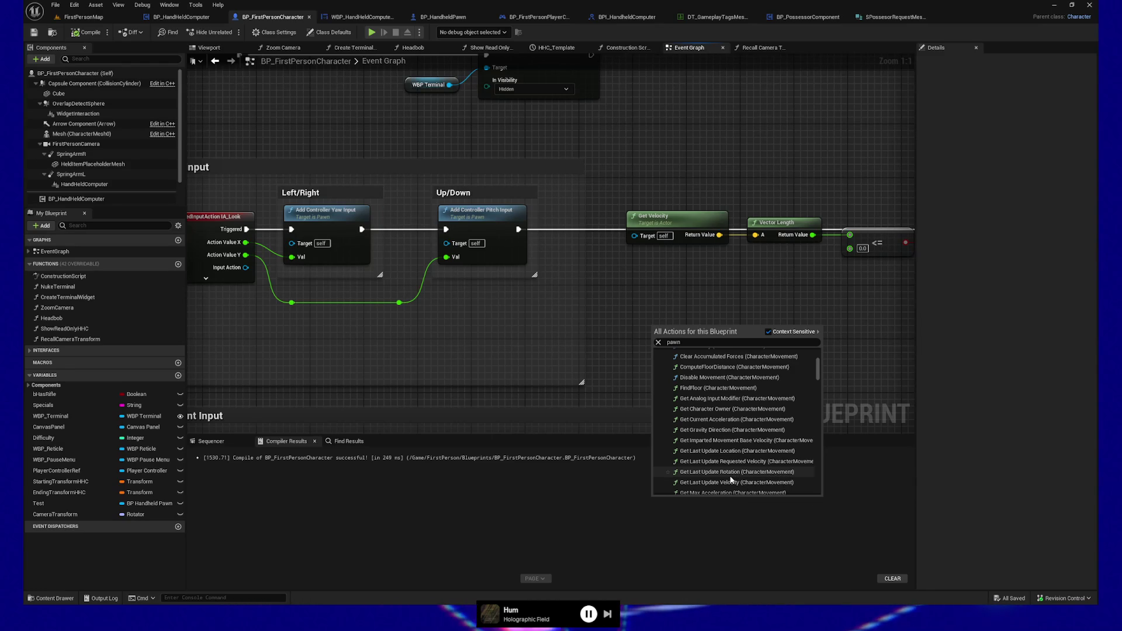
scroll(744, 474, down, 2)
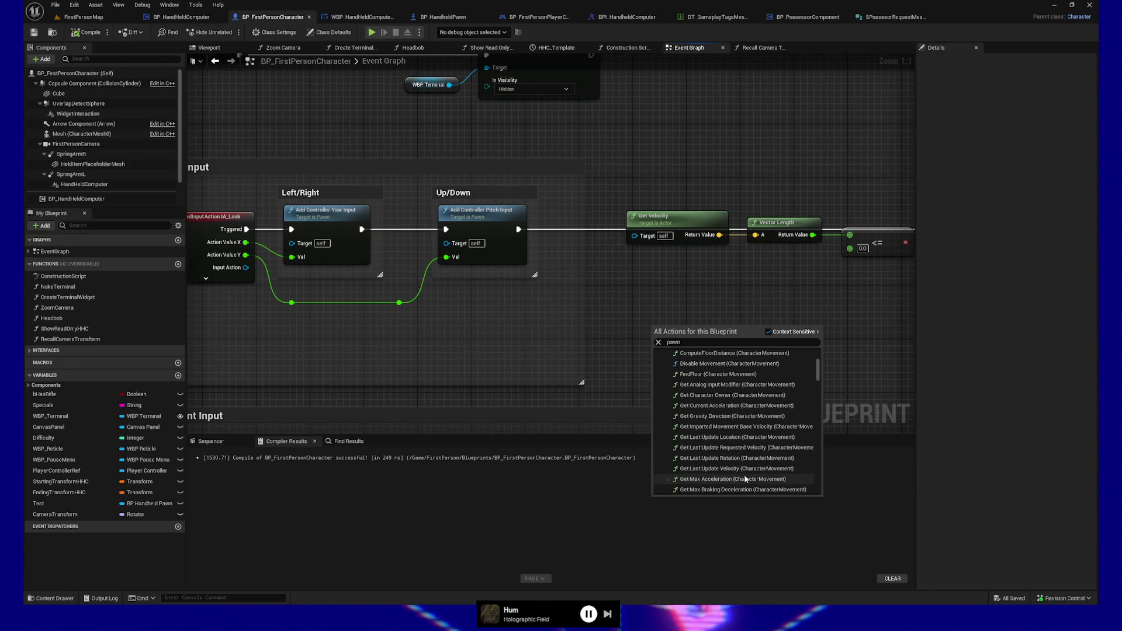
scroll(745, 477, down, 2)
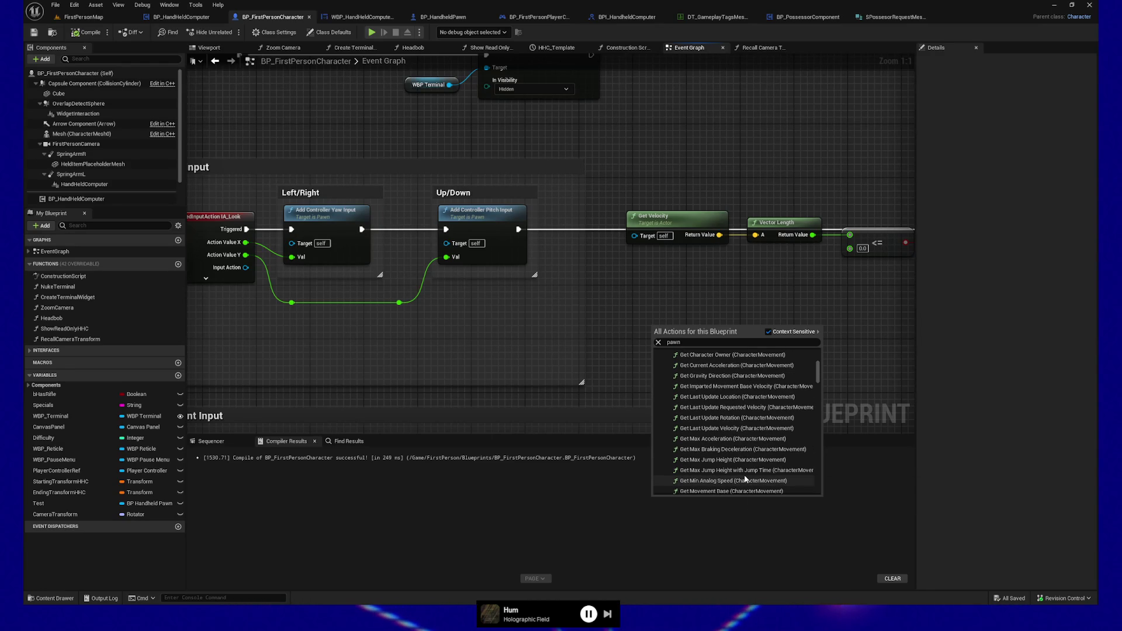
scroll(746, 479, down, 1)
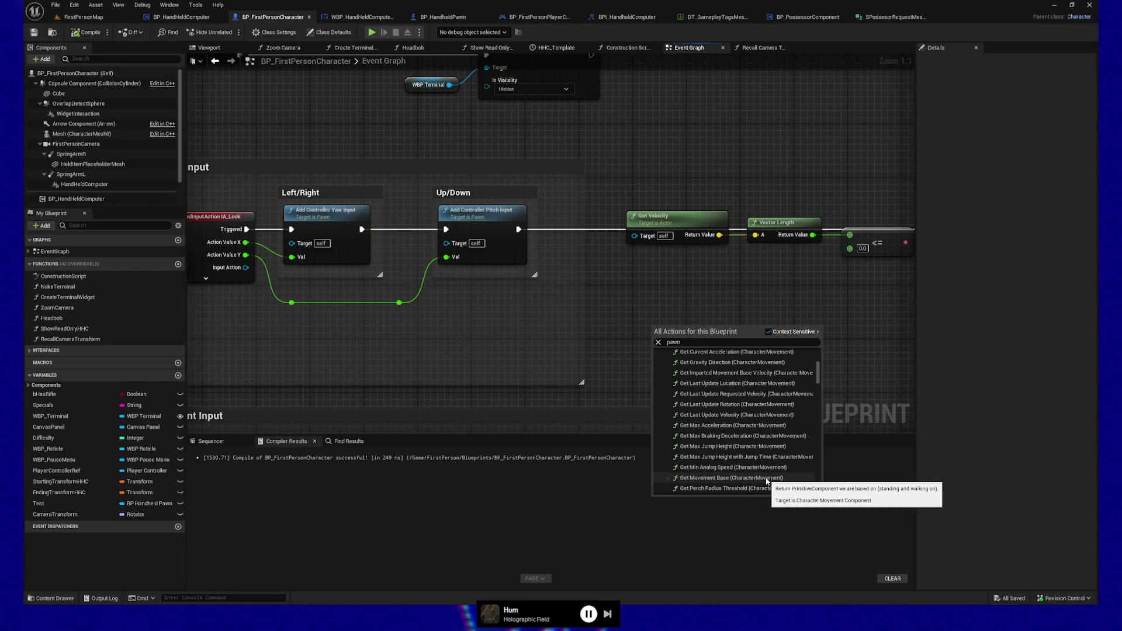
scroll(759, 479, down, 1)
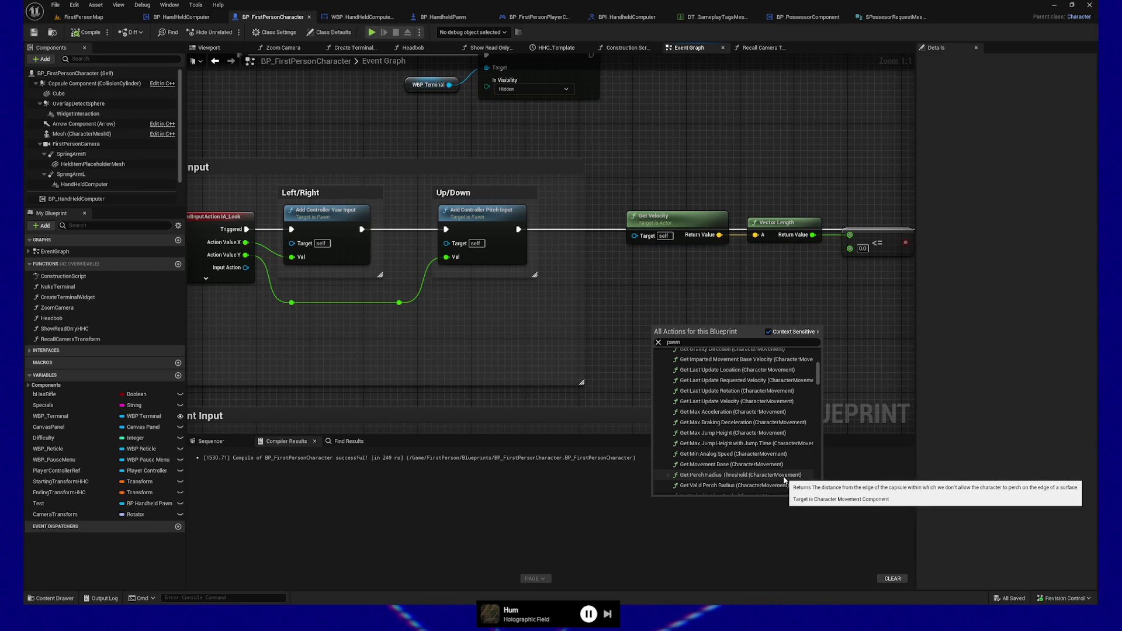
scroll(797, 473, down, 1)
scroll(797, 473, down, 1)
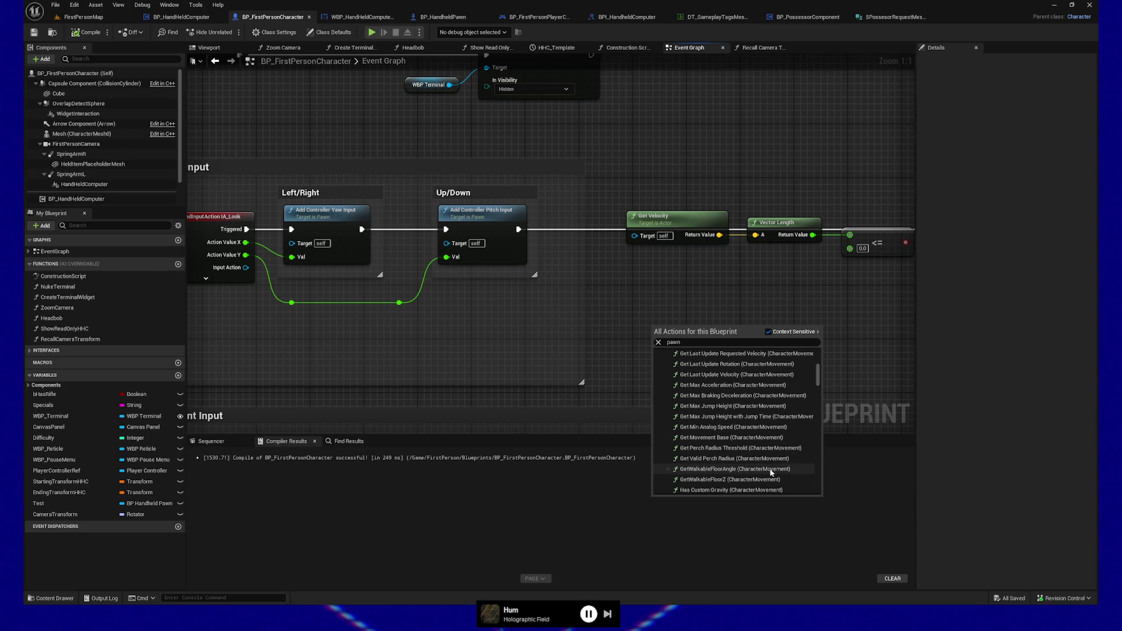
scroll(770, 472, down, 2)
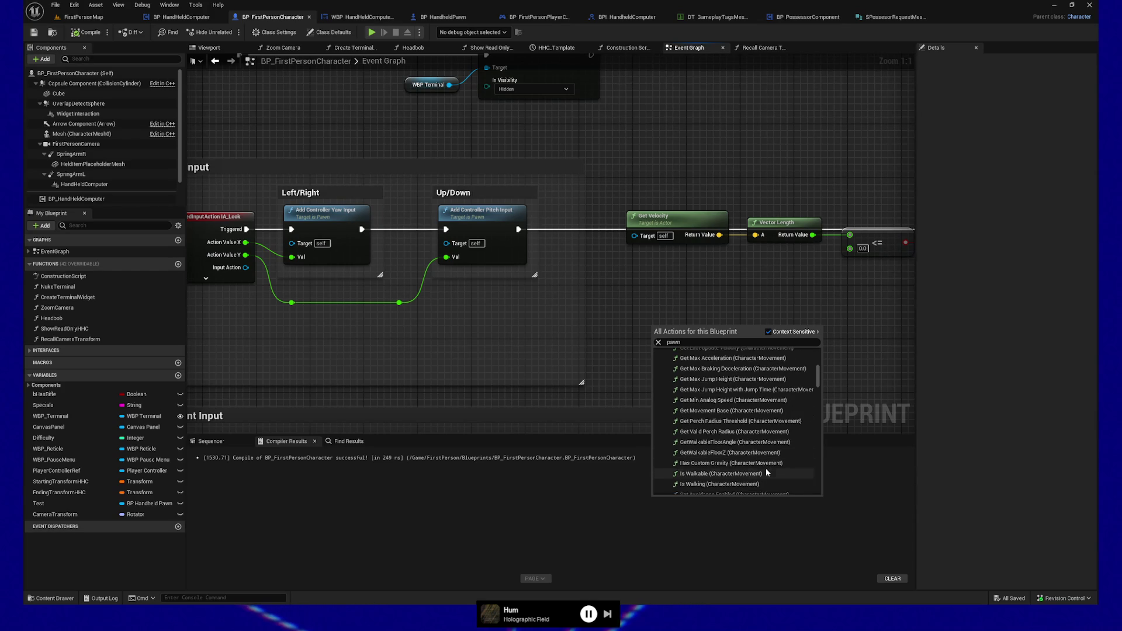
scroll(752, 467, down, 1)
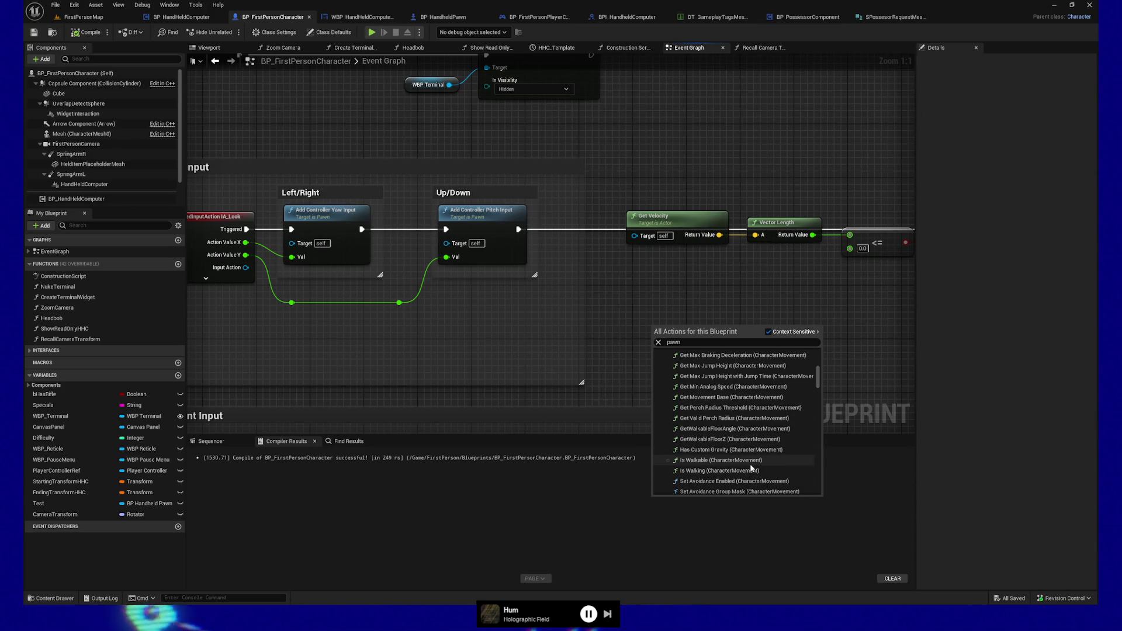
scroll(751, 468, down, 1)
scroll(763, 472, down, 1)
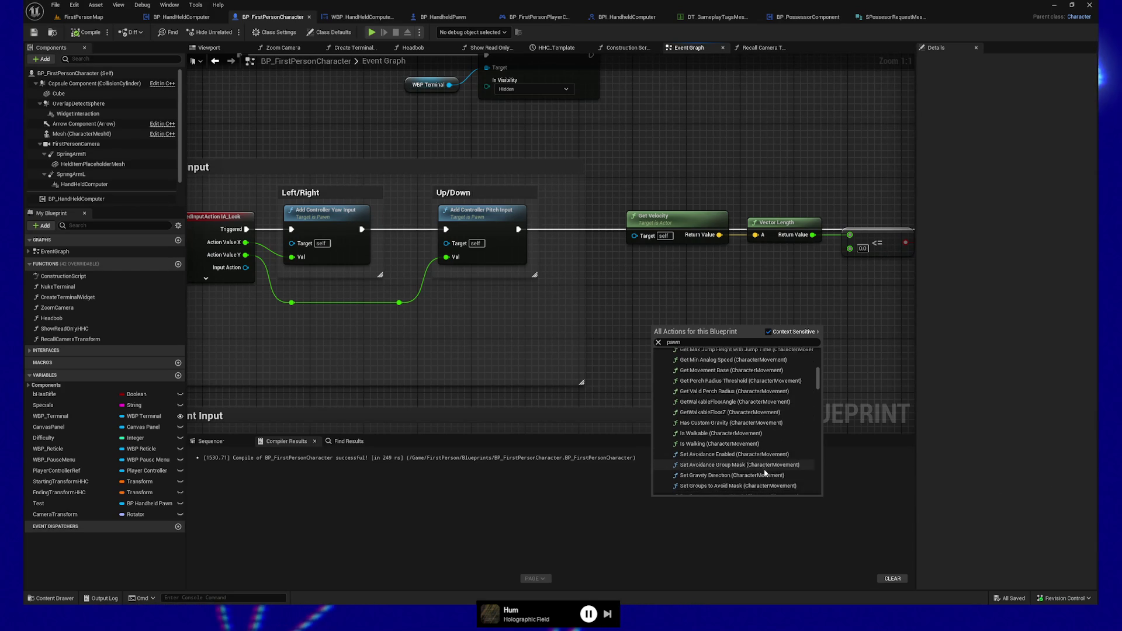
scroll(764, 470, down, 1)
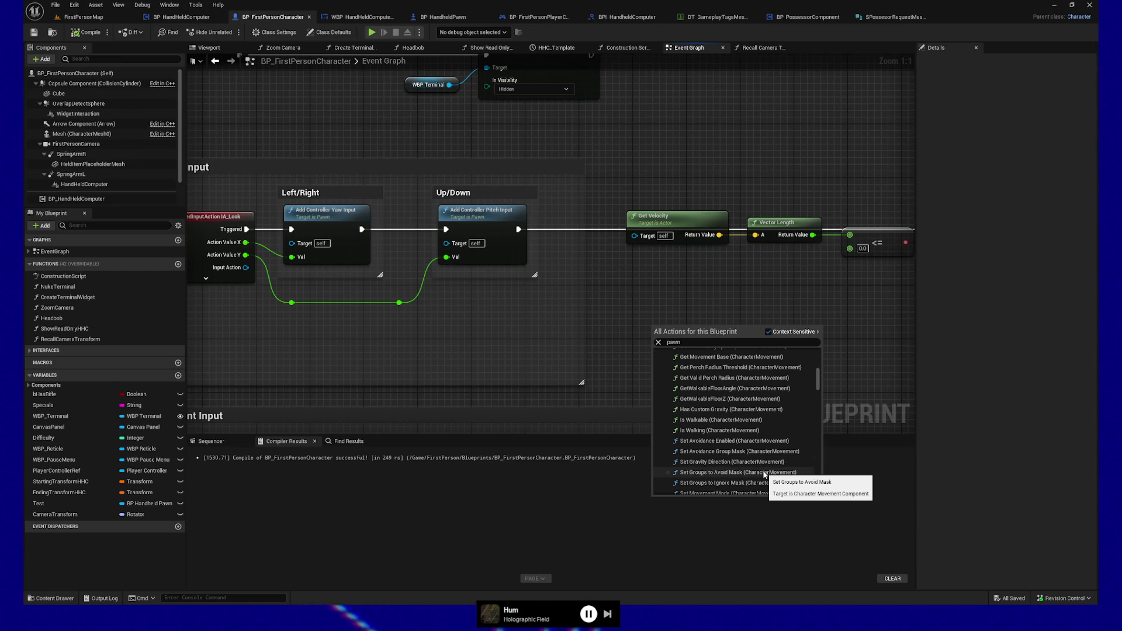
scroll(764, 474, down, 1)
scroll(764, 475, down, 1)
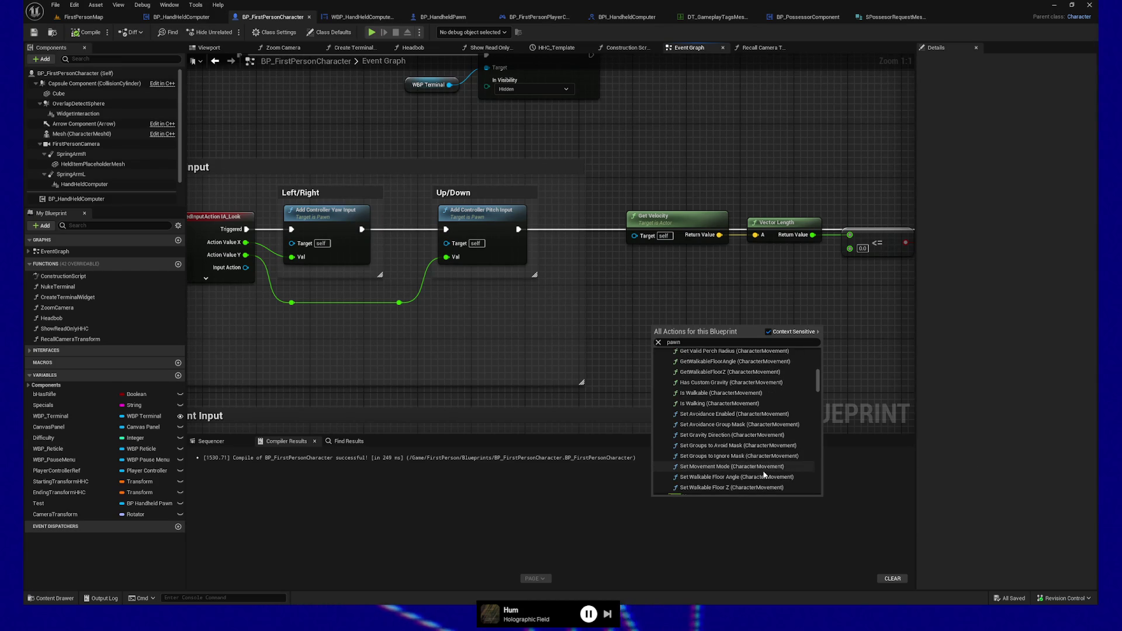
scroll(763, 475, down, 1)
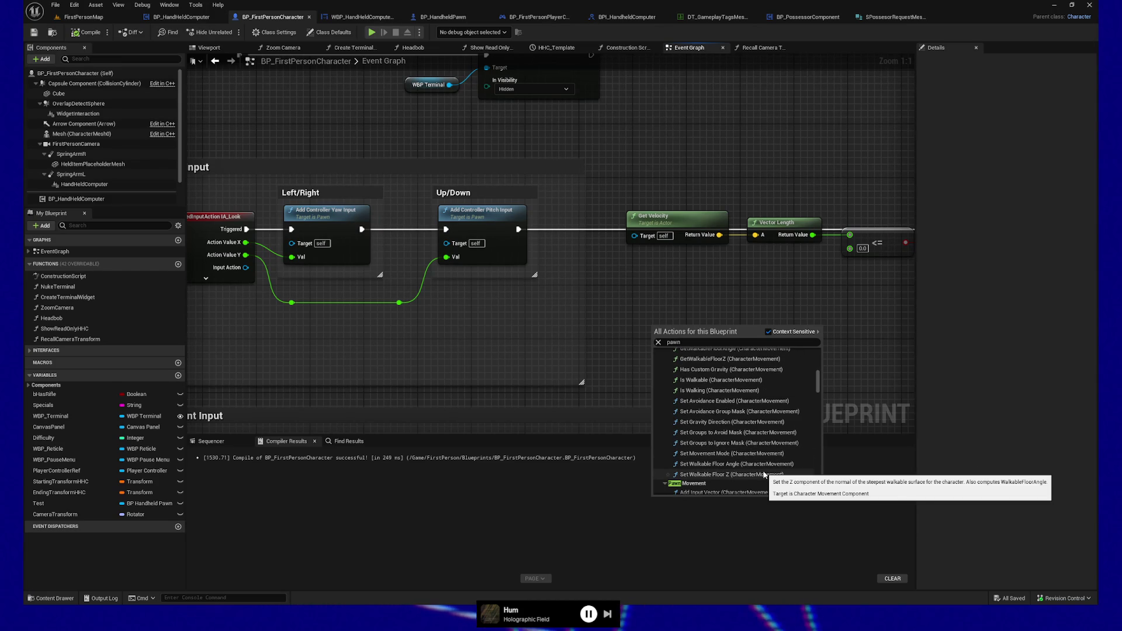
scroll(763, 474, down, 1)
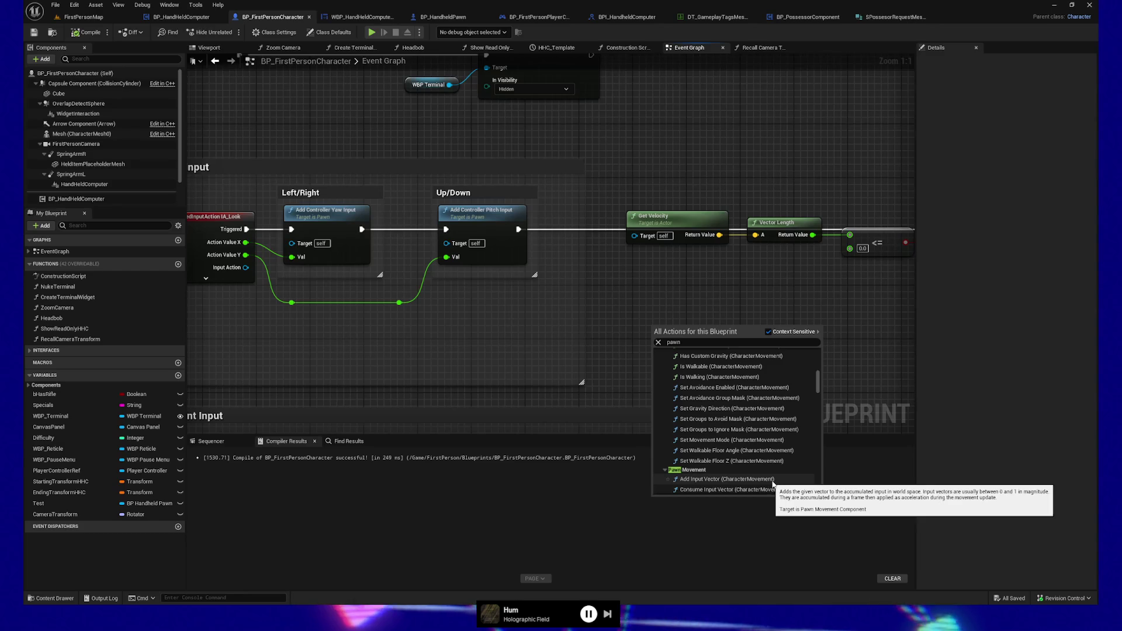
- Scroll through the Pawn function entries such as Get Controller and Spawn Default Controller
scroll(772, 479, down, 2)
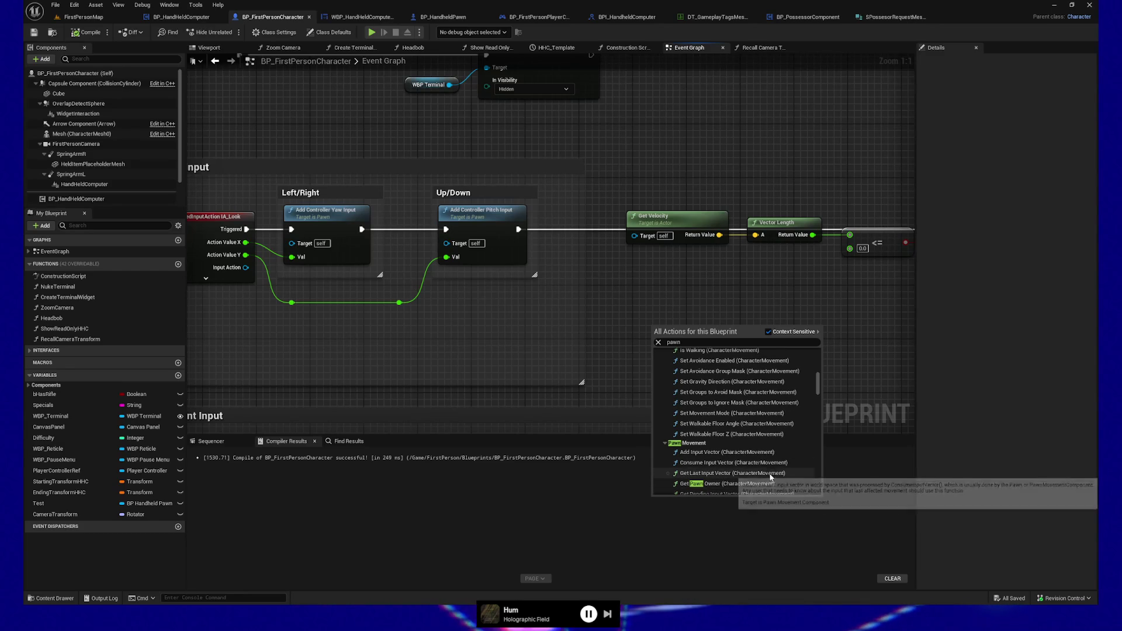
scroll(771, 479, down, 2)
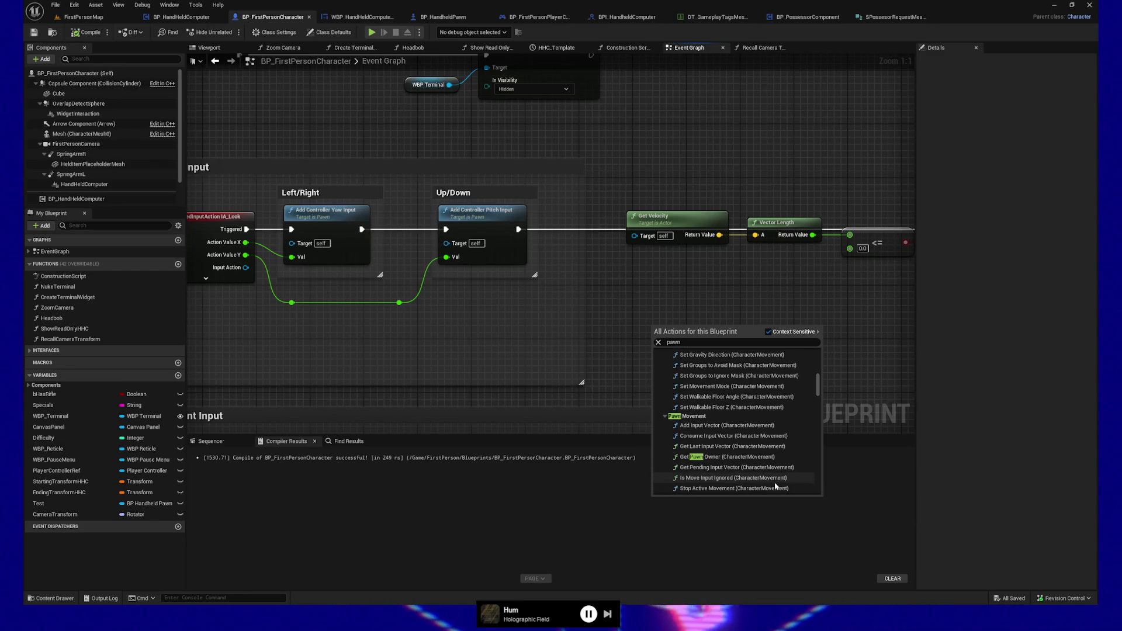
scroll(774, 482, down, 1)
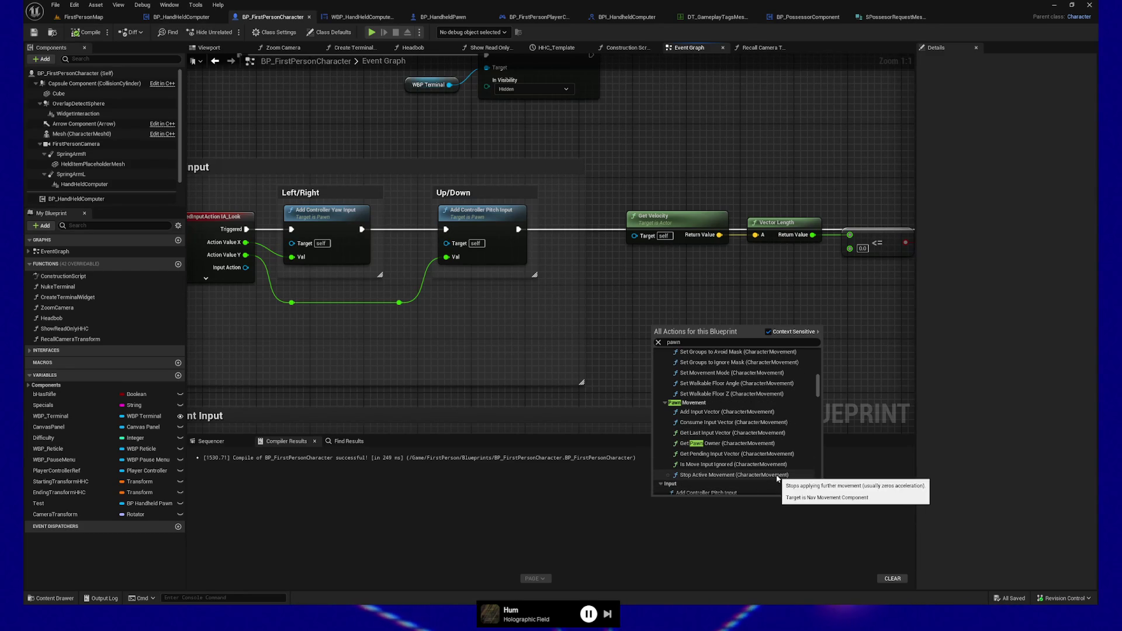
scroll(776, 477, down, 2)
scroll(776, 476, down, 2)
scroll(776, 476, down, 1)
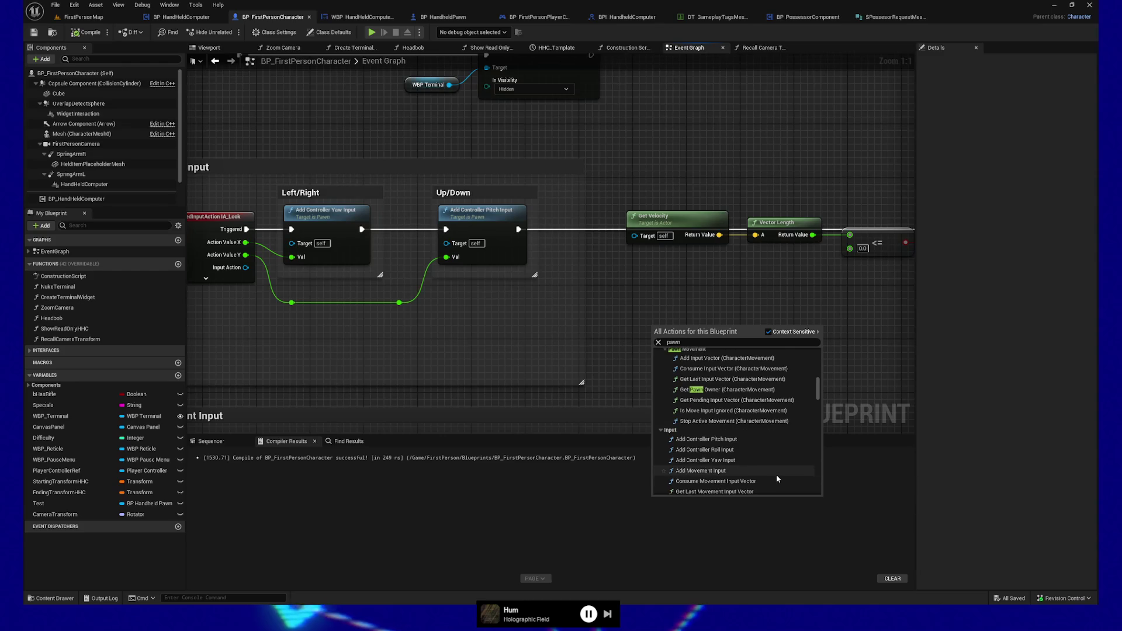
scroll(776, 476, down, 1)
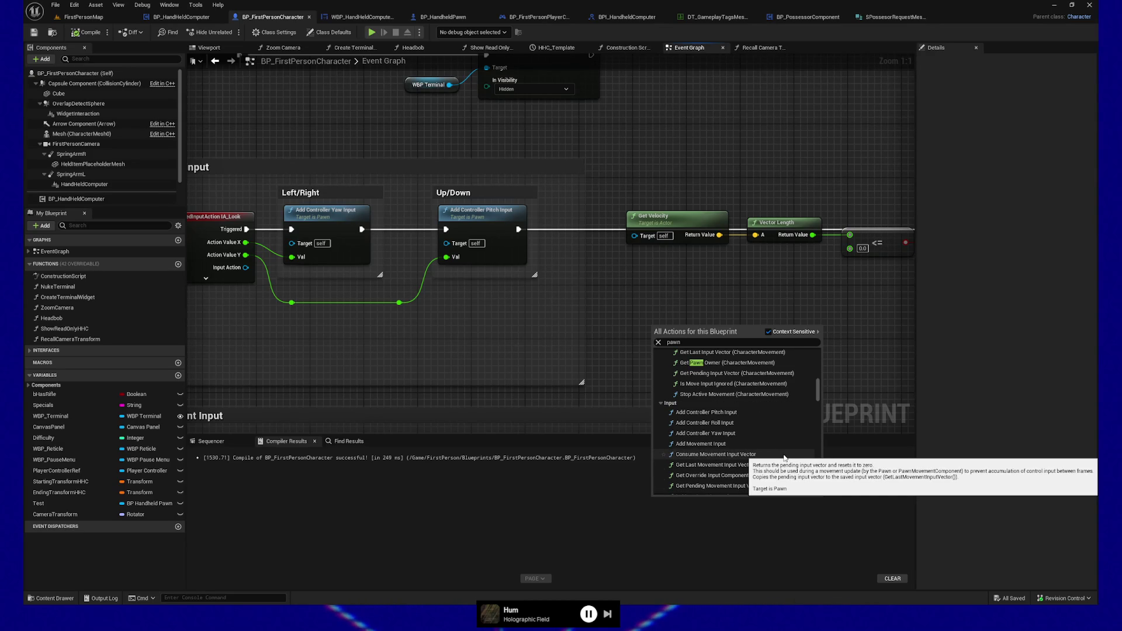
scroll(792, 480, down, 1)
scroll(793, 480, down, 5)
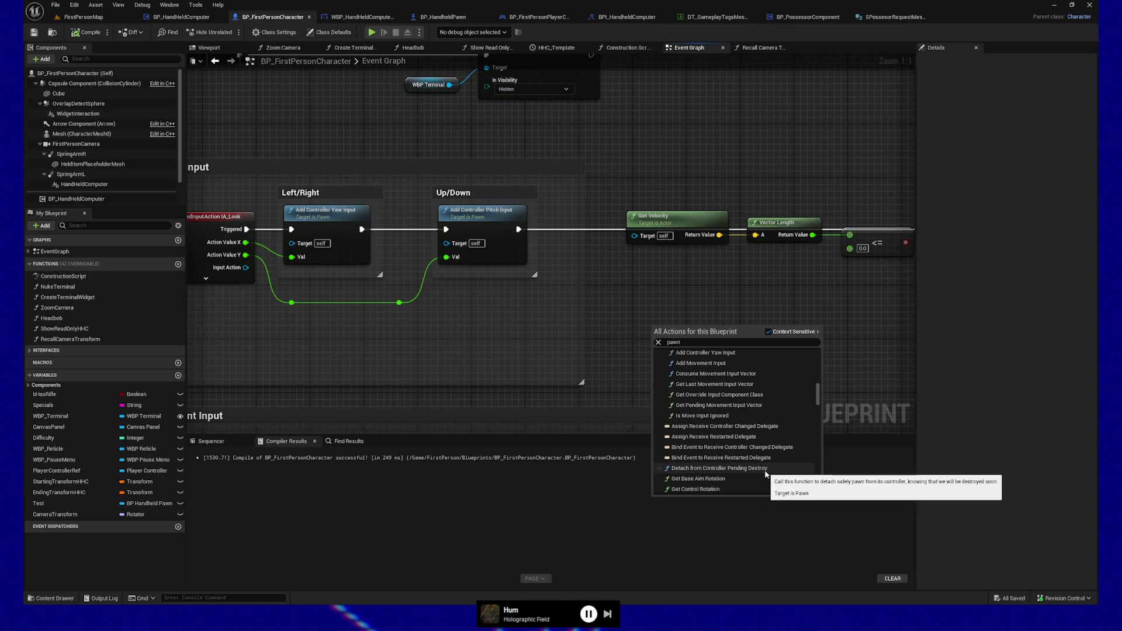
scroll(766, 475, down, 1)
scroll(760, 462, down, 1)
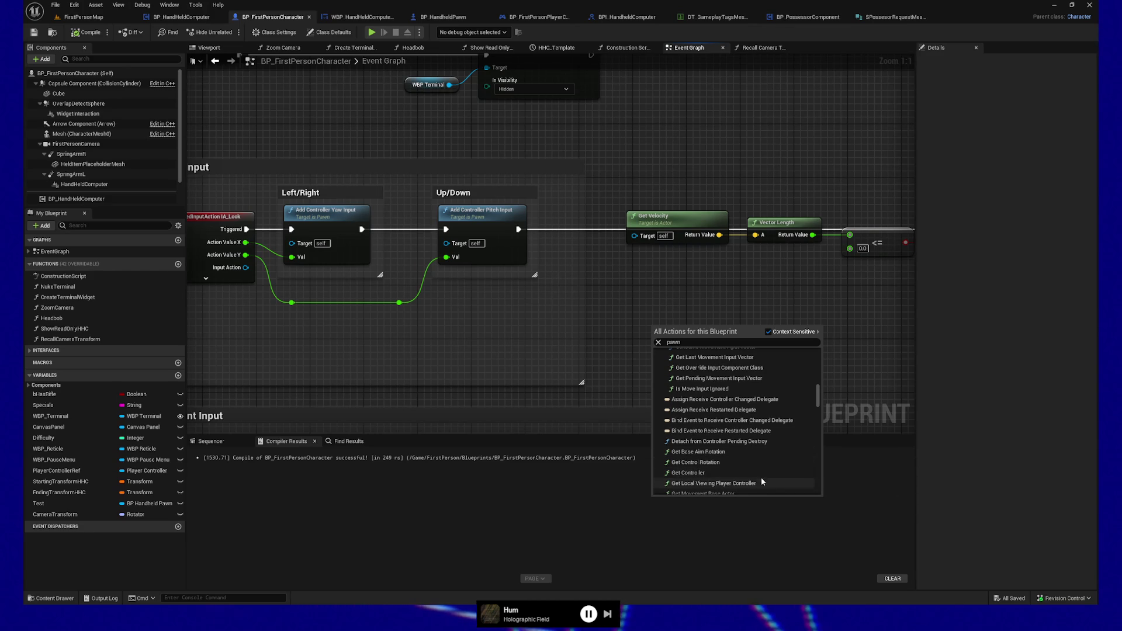
scroll(766, 474, down, 1)
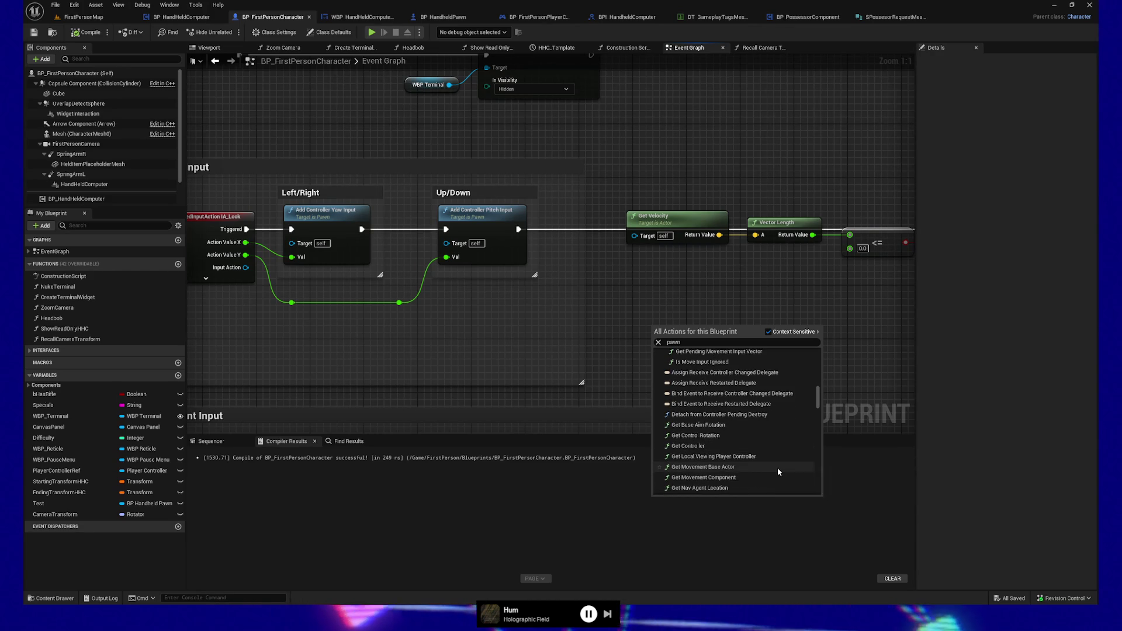
scroll(777, 470, down, 3)
scroll(778, 471, down, 4)
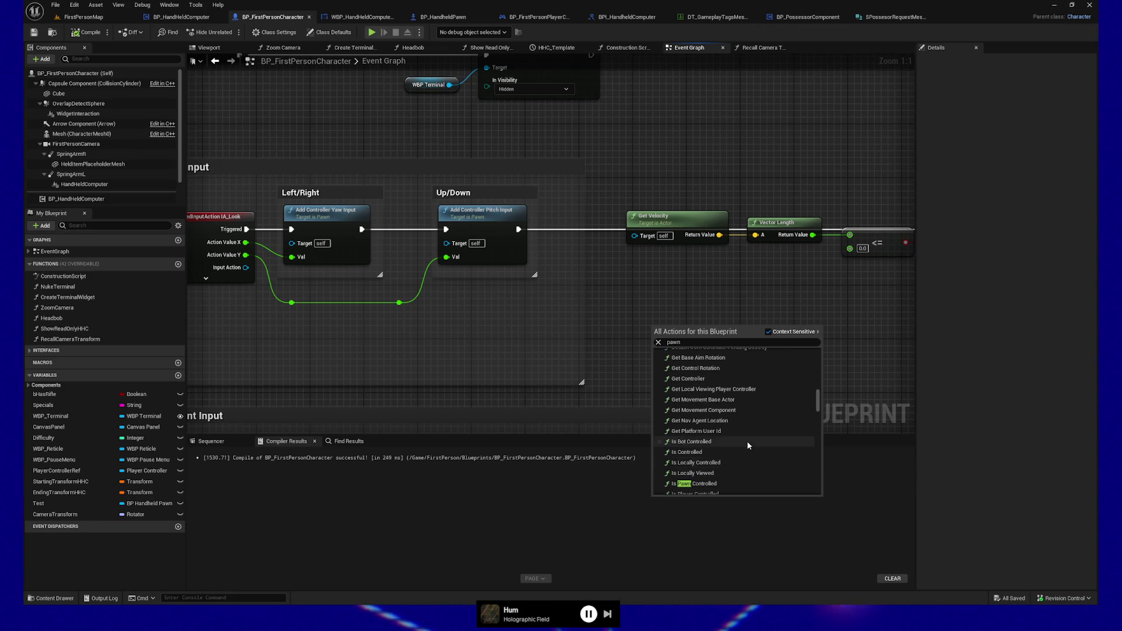
scroll(747, 460, down, 2)
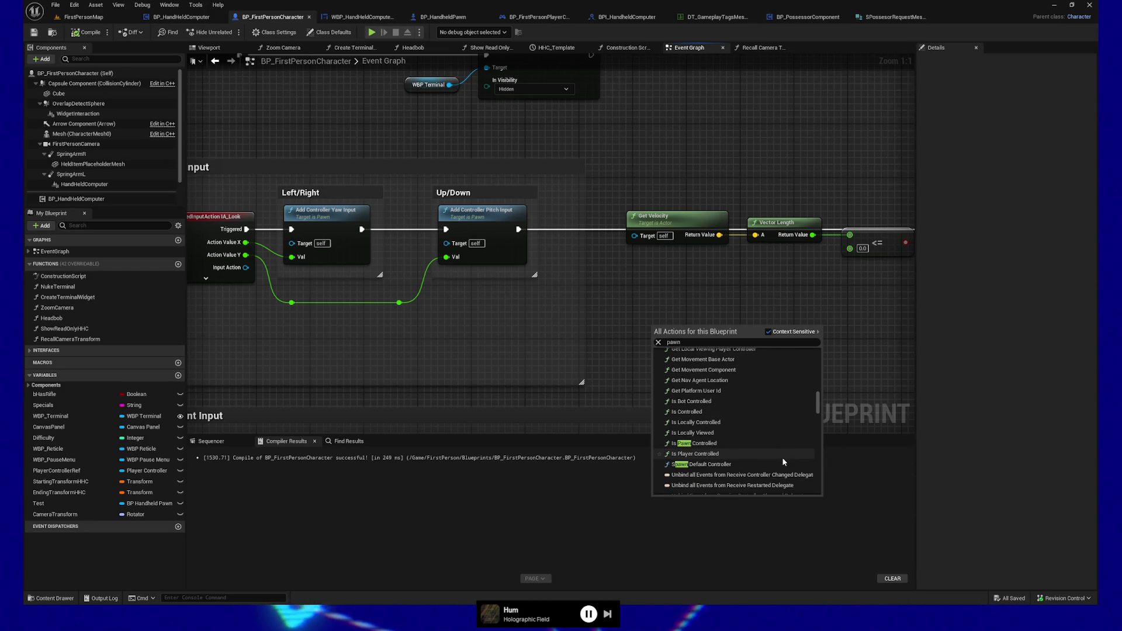
scroll(775, 467, down, 1)
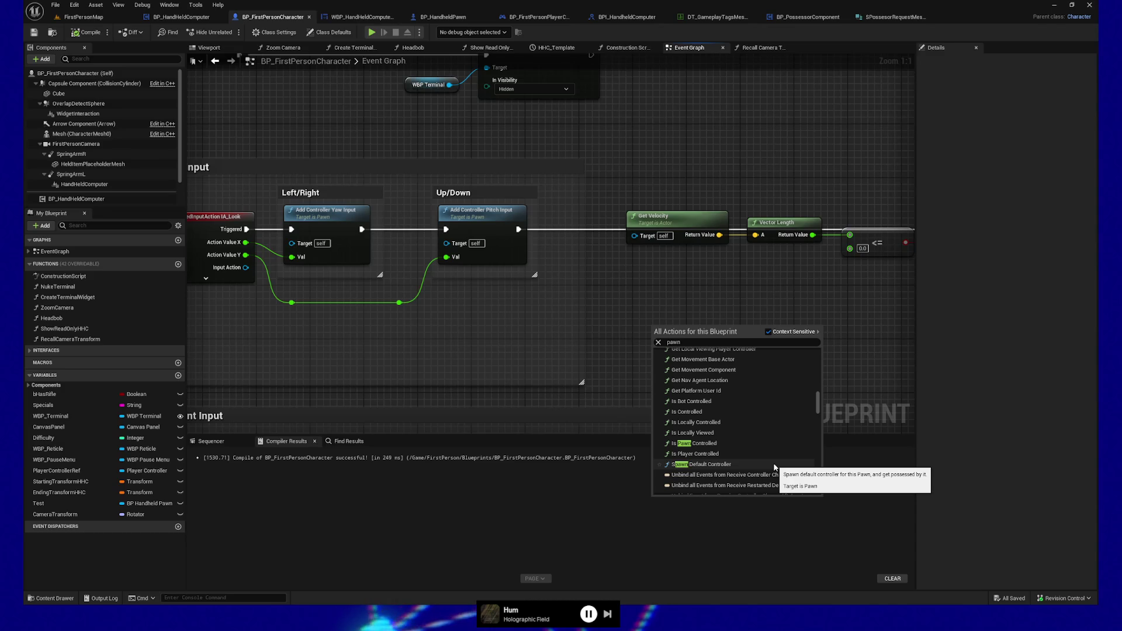
scroll(775, 467, down, 4)
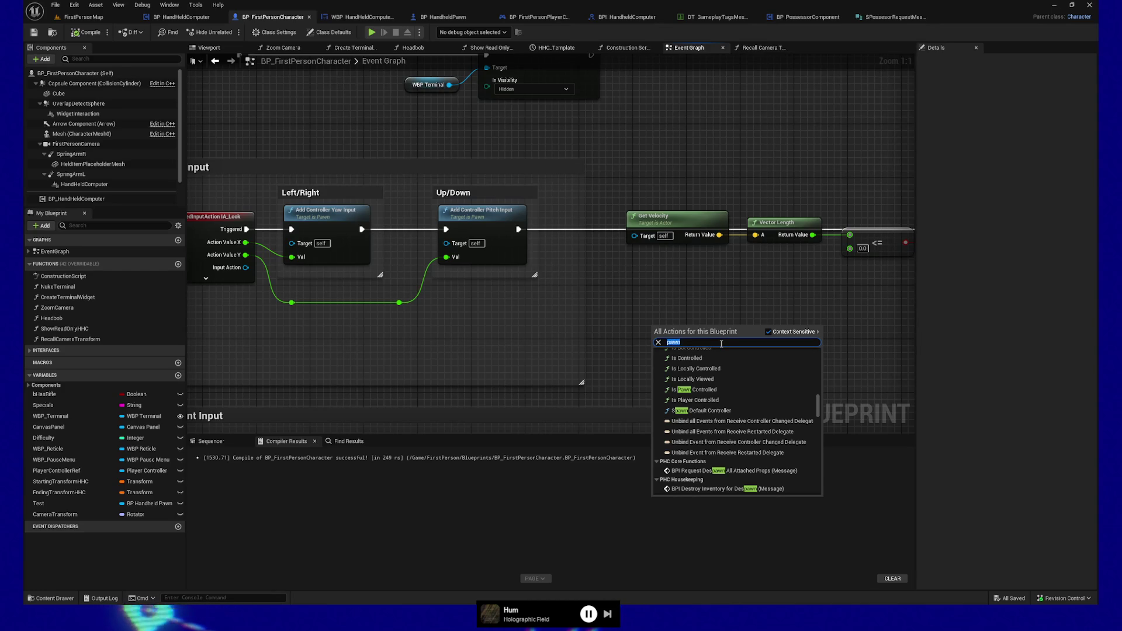
- Try searching the actions for 'set control rot', then dismiss the search
text(set rotation)
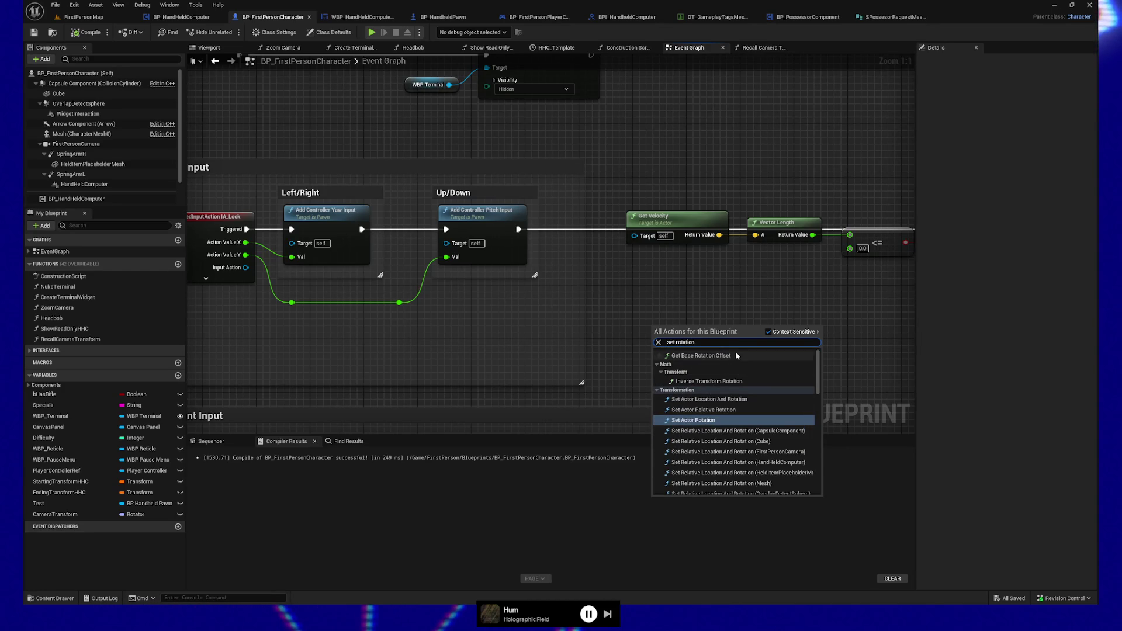
text(ste)
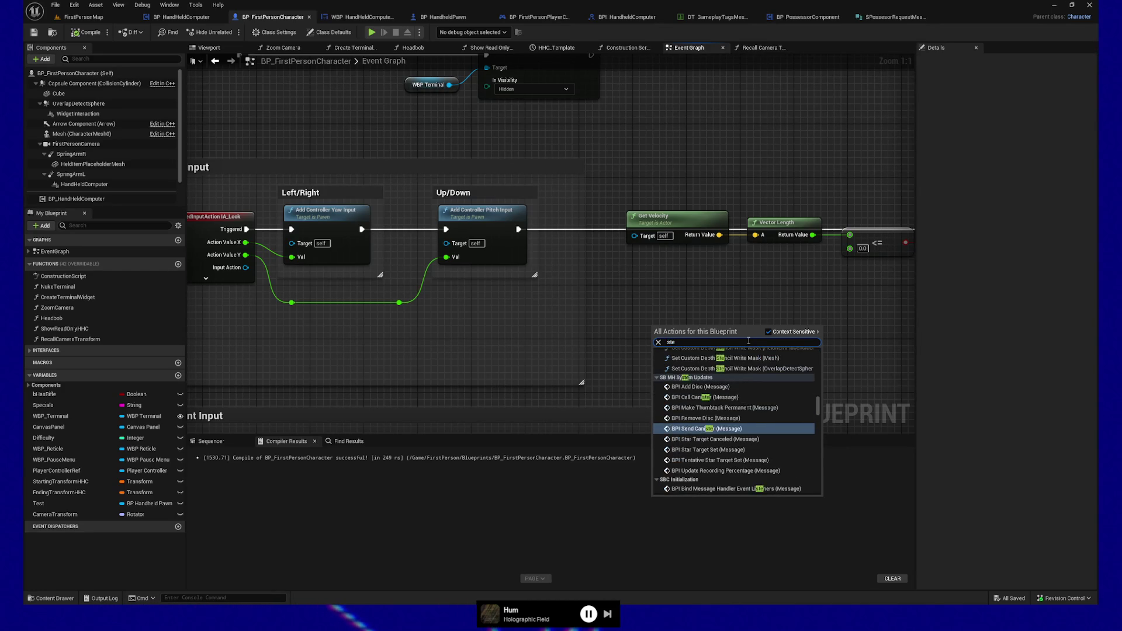
key(BackSpace)
key(BackSpace)
text(et con)
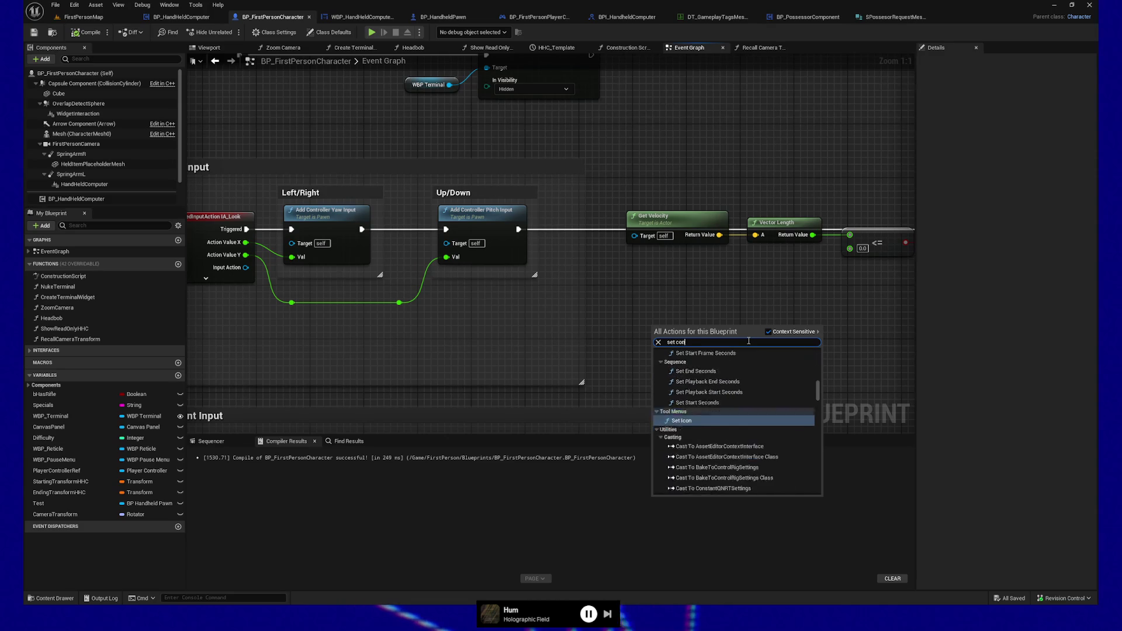
text(trol rot)
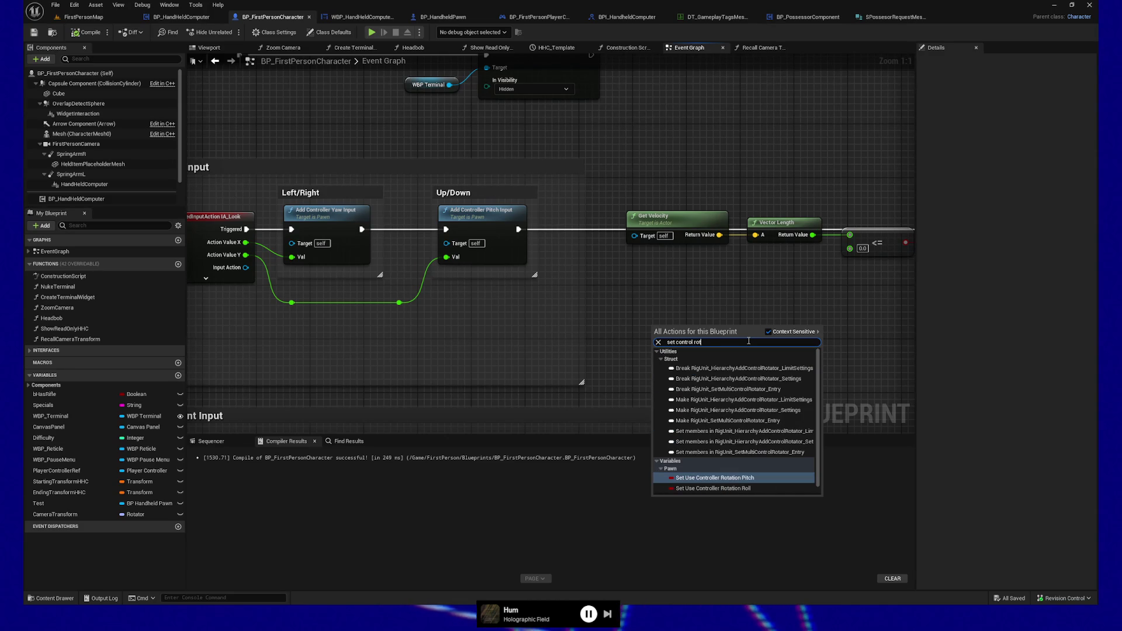
key(Escape)
- Add a Get Controller node wired into a new Set Control Rotation node
right_click(654, 334)
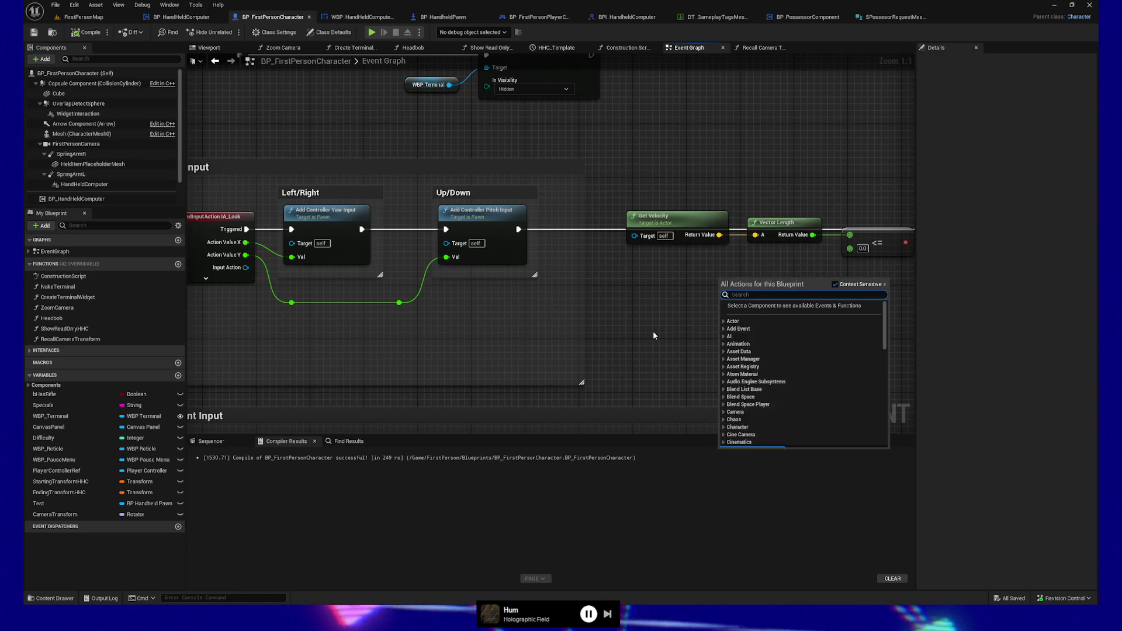
text(get control)
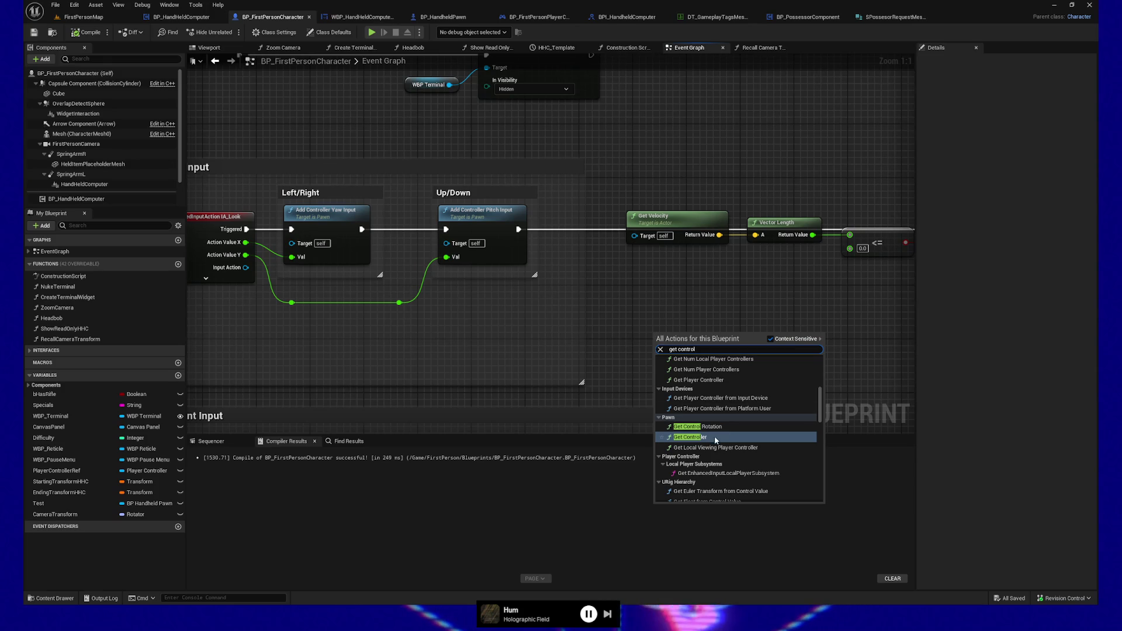
click(689, 437)
drag(746, 351, 825, 333)
text(set control)
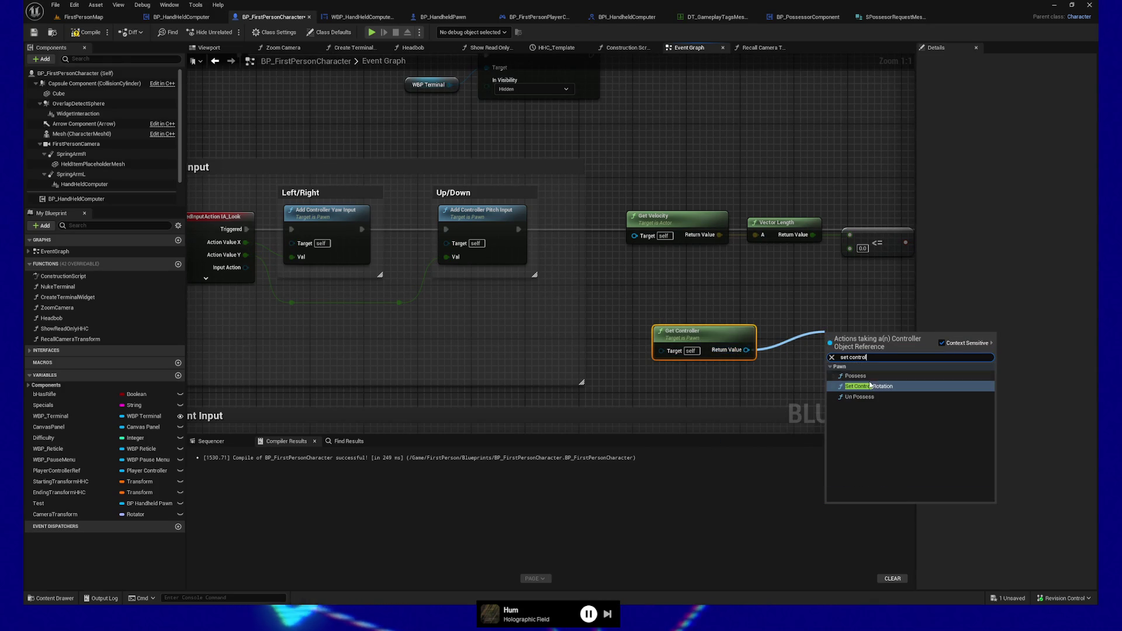
click(876, 386)
- Move the two new nodes up-left and straighten the wire between them
drag(861, 337, 823, 310)
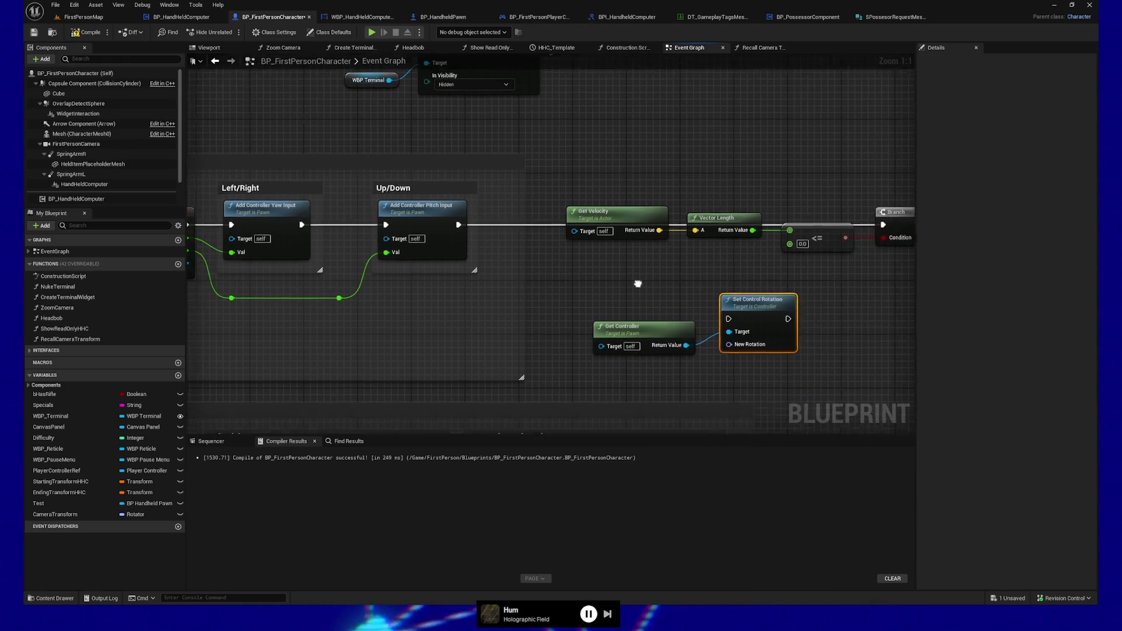
drag(778, 389, 572, 314)
key(q)
drag(751, 302, 737, 294)
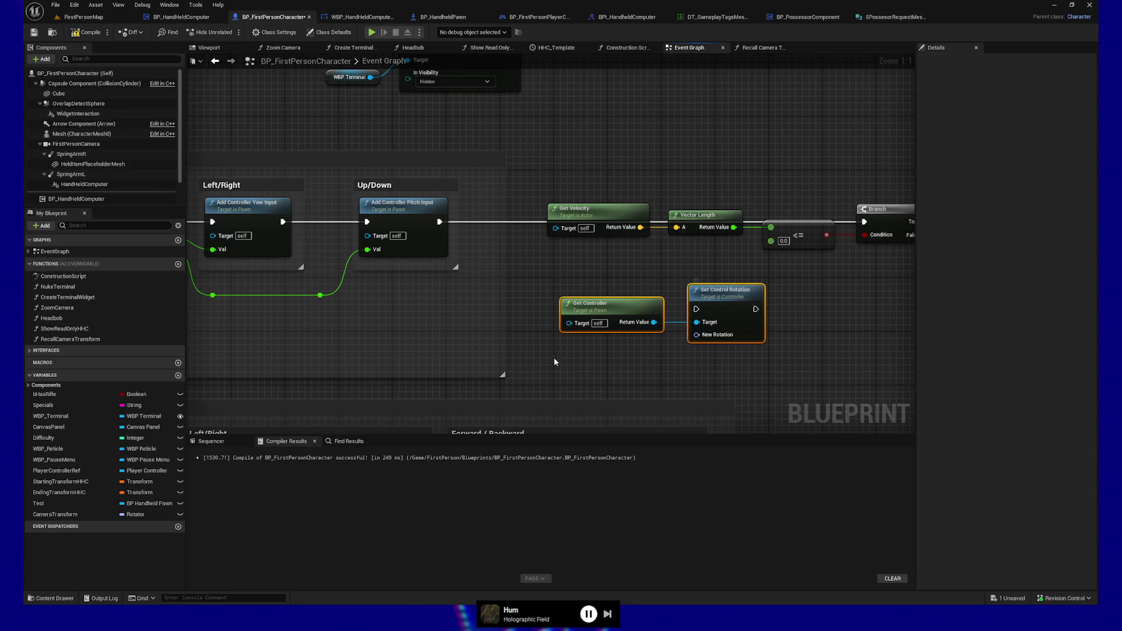
scroll(697, 323, down, 4)
click(715, 331)
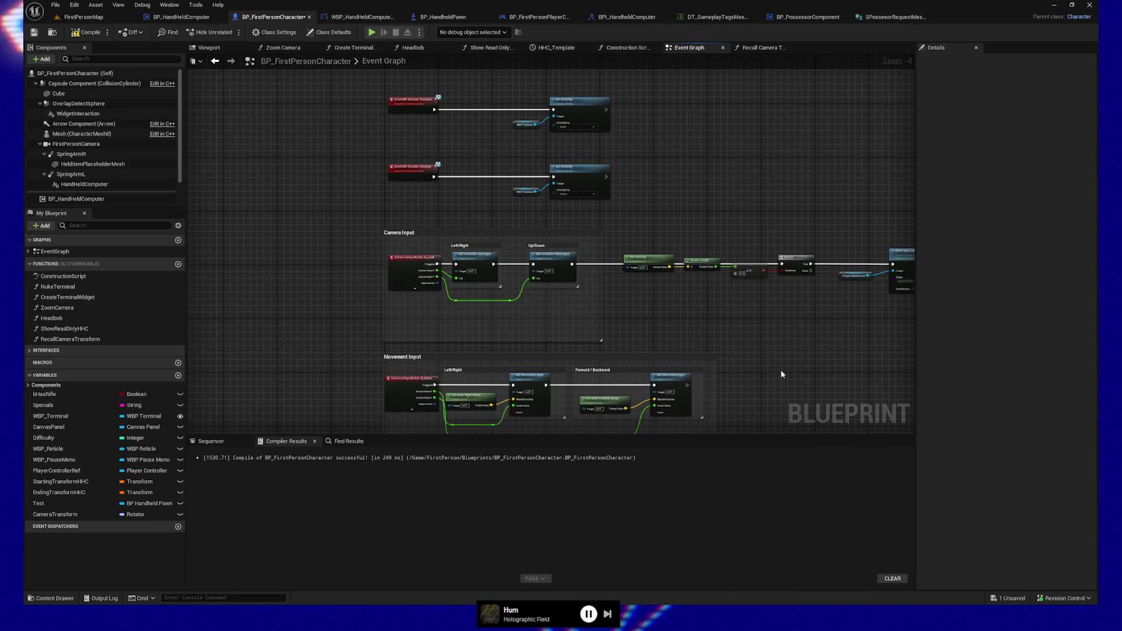
- Paste the pair beside Listen for Gameplay Messages, wire it to the message, then delete it
drag(744, 150, 683, 393)
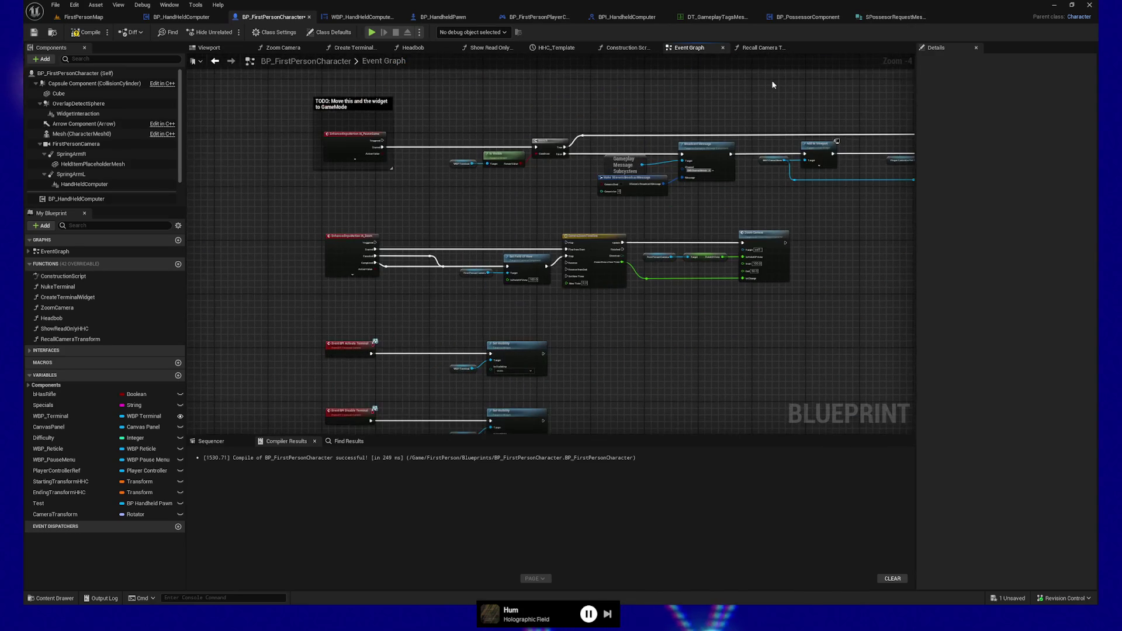
mouse_move(680, 171)
mouse_down()
mouse_move(711, 195)
mouse_move(763, 111)
mouse_move(567, 108)
mouse_move(682, 125)
mouse_move(752, 266)
mouse_up()
scroll(752, 266, up, 4)
drag(670, 248, 678, 303)
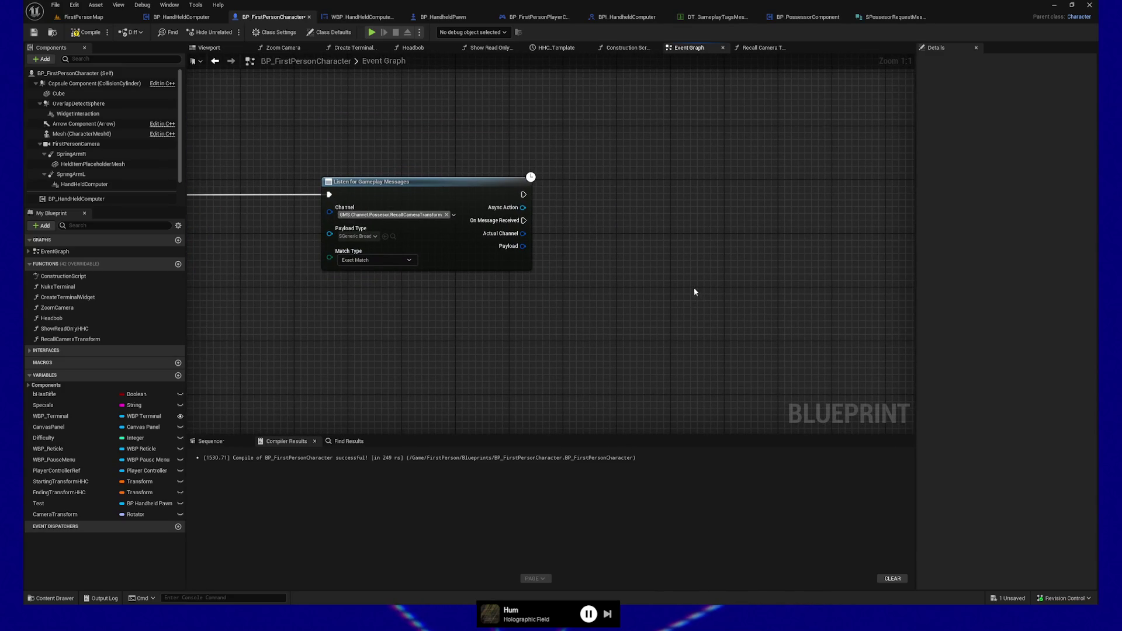
key(ctrl+v)
mouse_move(524, 220)
mouse_down()
mouse_move(765, 319)
mouse_move(760, 305)
mouse_move(820, 239)
mouse_up()
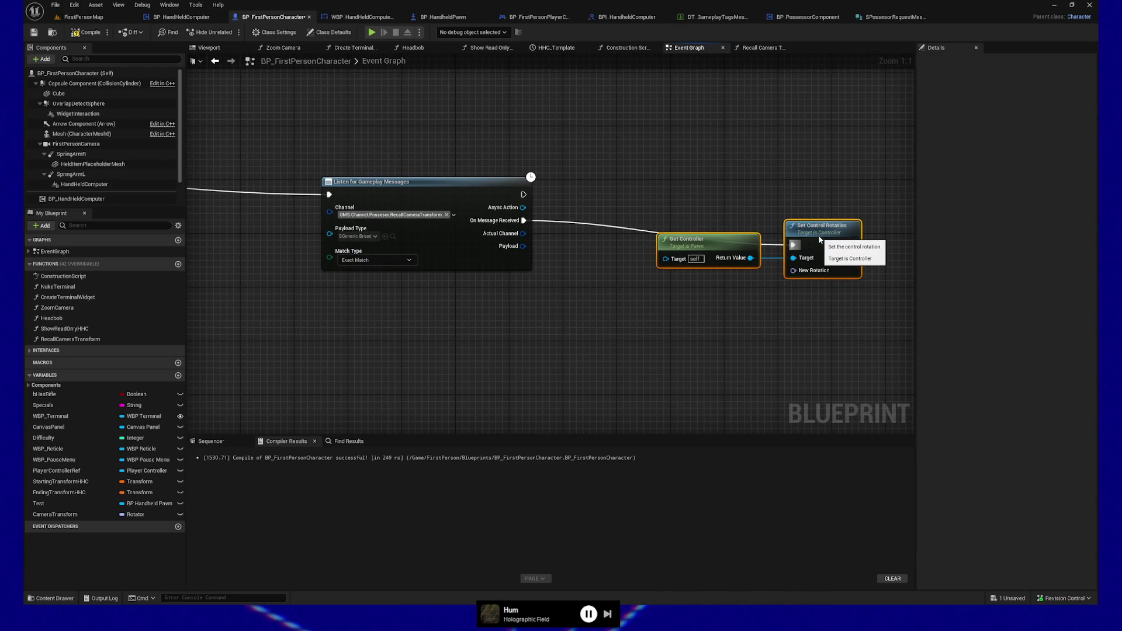
key(Delete)
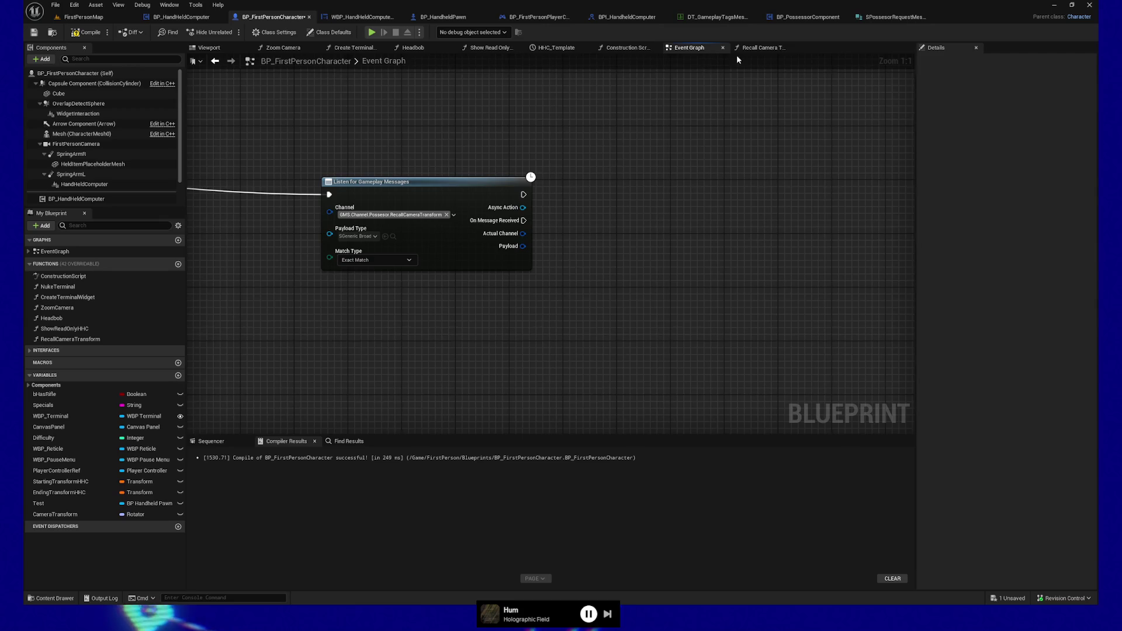
click(759, 48)
- Paste the controller nodes into Recall Camera Transform, run them from the entry, and delete the old SET node
key(ctrl+v)
drag(411, 244, 666, 246)
drag(677, 285, 847, 240)
mouse_move(419, 296)
mouse_down()
mouse_move(577, 321)
mouse_move(594, 303)
mouse_up()
drag(786, 207, 872, 297)
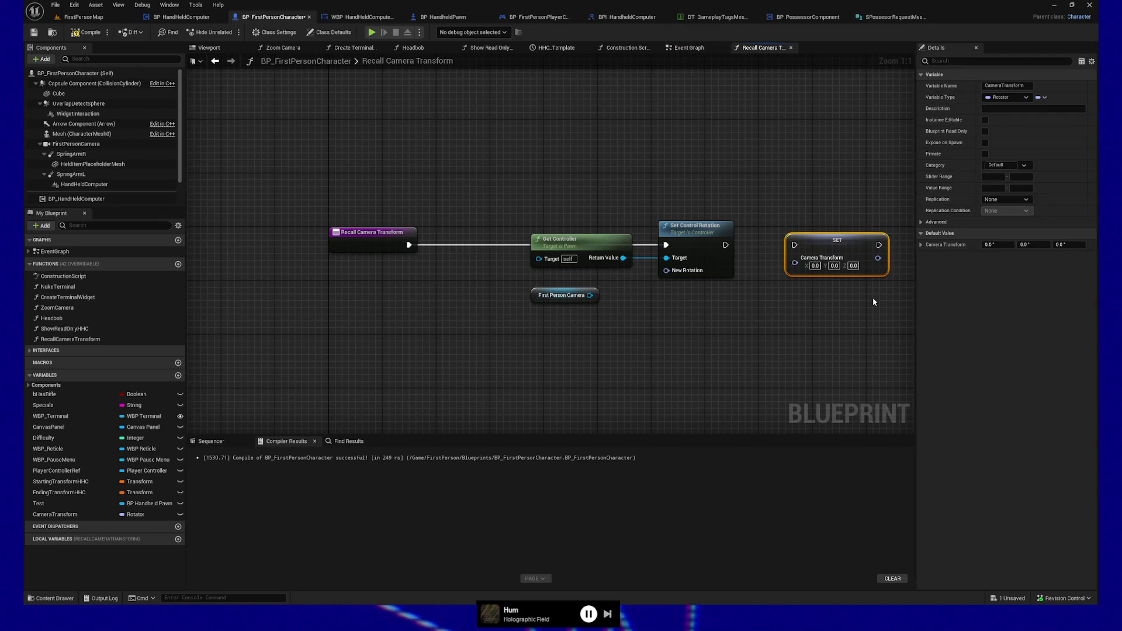
key(Delete)
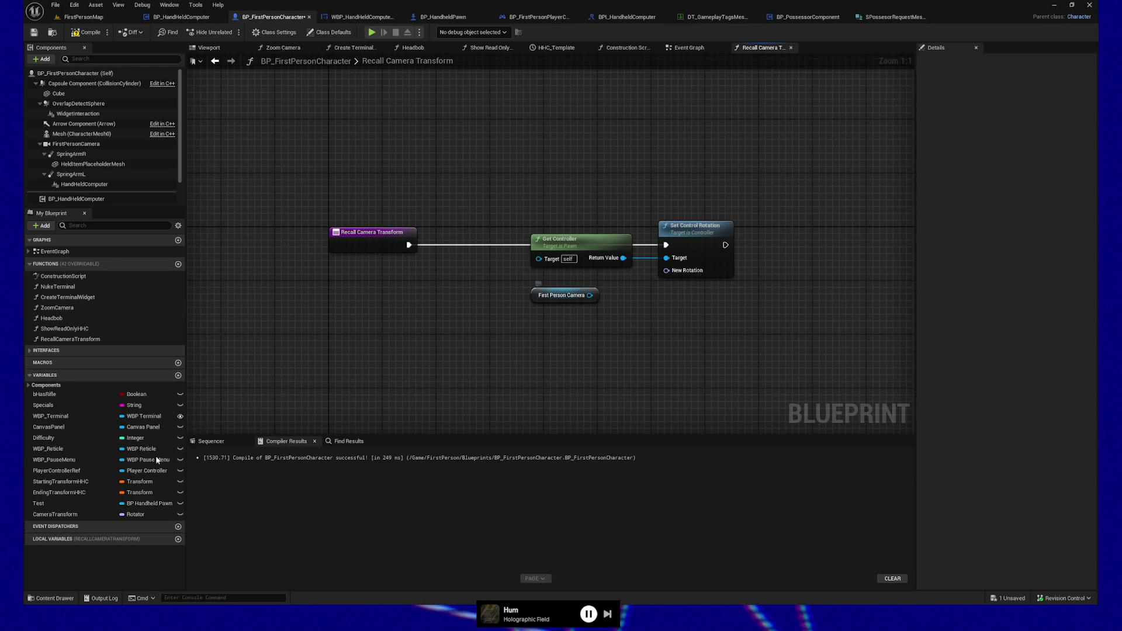
- Add a new SET Camera Transform, delete First Person Camera, and feed a Camera Transform getter into New Rotation
mouse_move(64, 514)
mouse_down()
mouse_move(779, 294)
mouse_move(807, 250)
mouse_up()
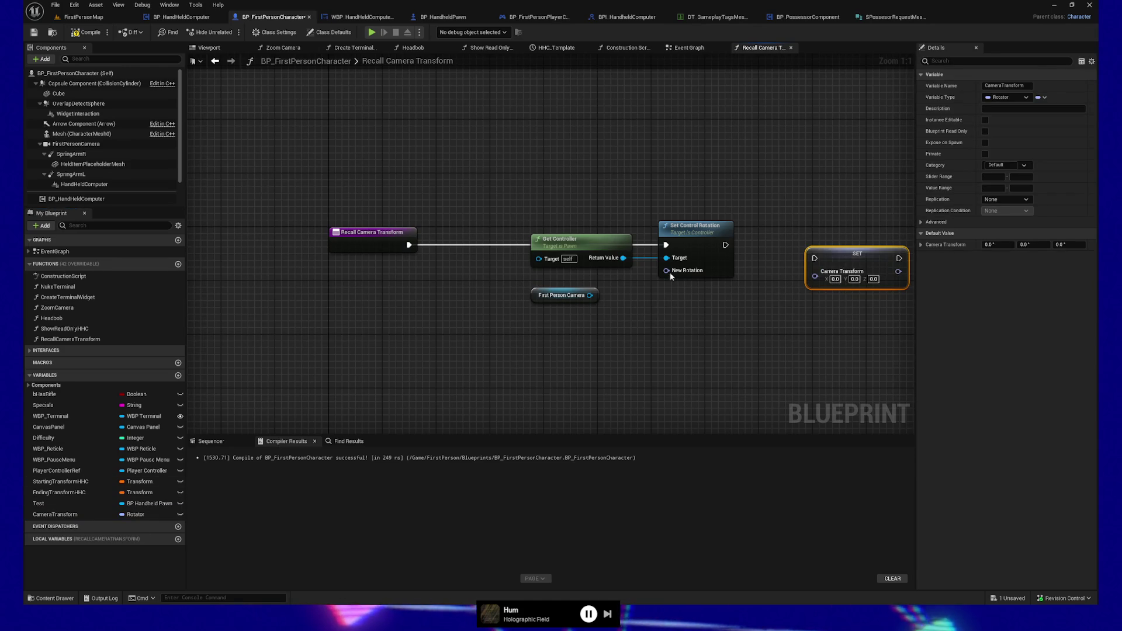
mouse_move(590, 295)
mouse_down()
mouse_move(666, 270)
mouse_move(661, 294)
mouse_move(601, 321)
mouse_move(611, 338)
mouse_move(643, 328)
mouse_up()
click(561, 296)
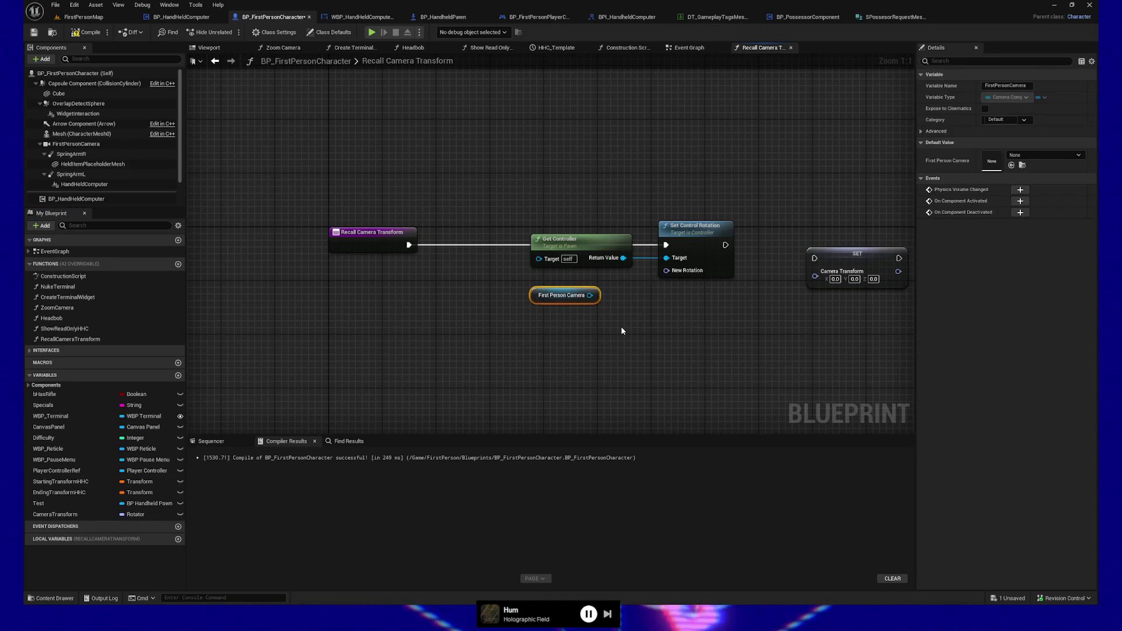
key(Delete)
drag(57, 517, 666, 270)
mouse_move(725, 244)
mouse_down()
mouse_move(814, 258)
mouse_move(850, 243)
mouse_up()
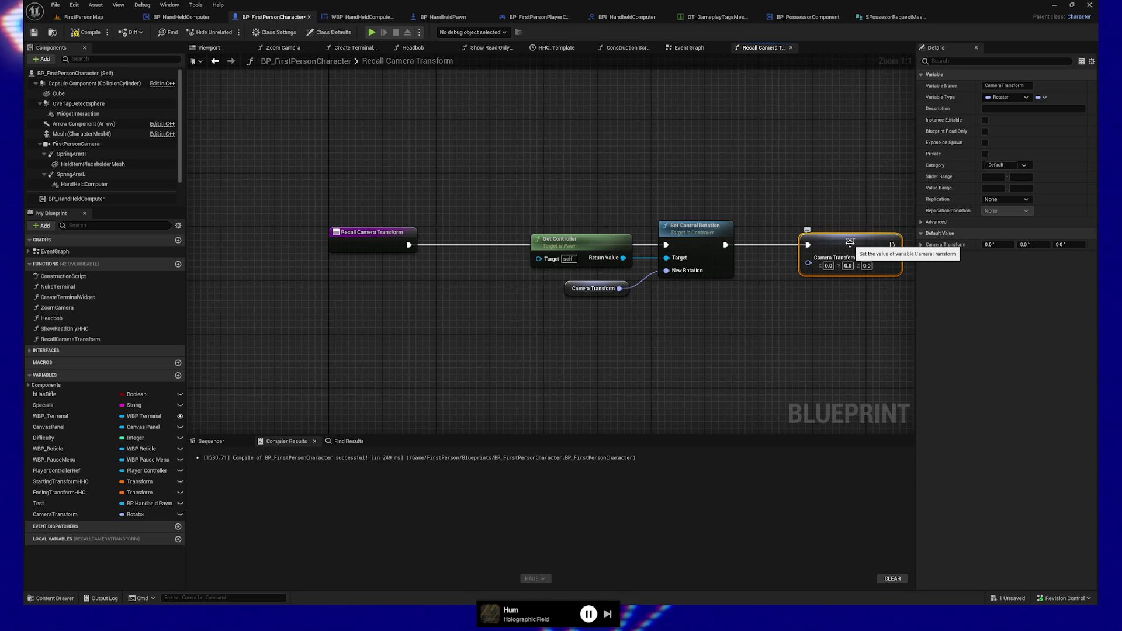
- Compile the blueprint and return to the Event Graph
click(89, 33)
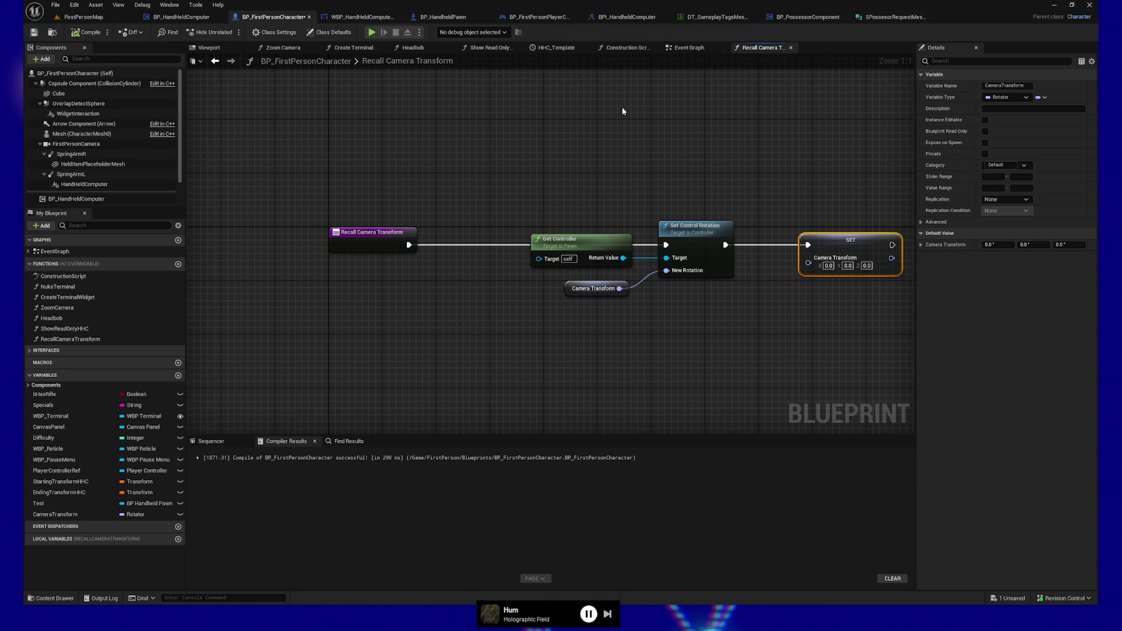
click(679, 50)
scroll(486, 381, down, 5)
- Select the Get Control Rotation node in the Event Graph and pan to reveal other nodes
scroll(553, 292, up, 2)
scroll(583, 220, up, 3)
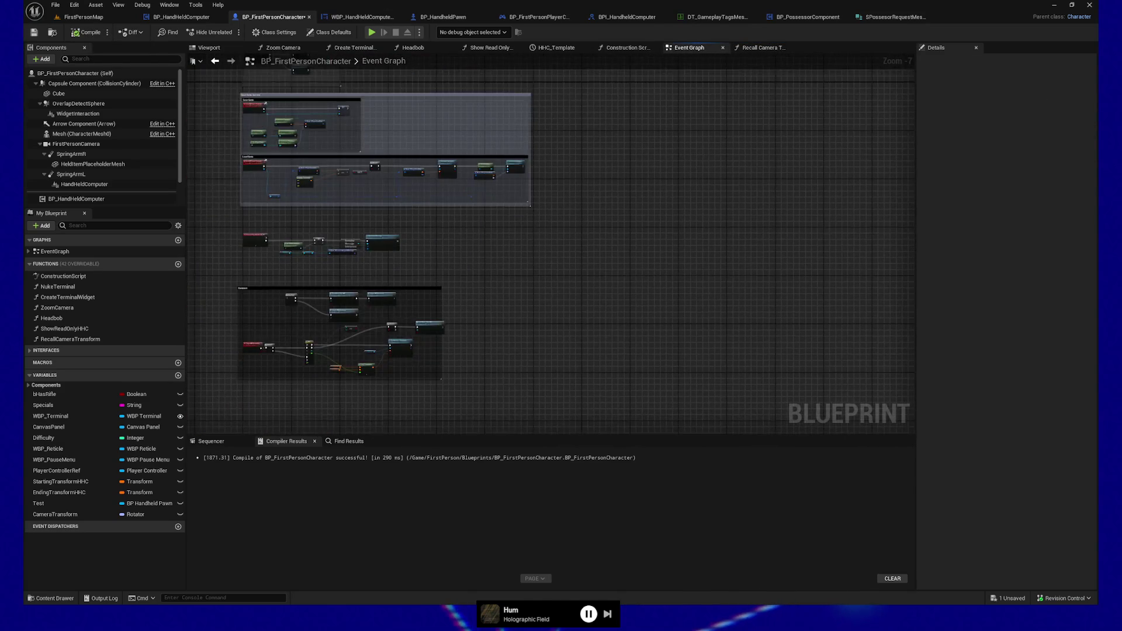
scroll(471, 225, up, 3)
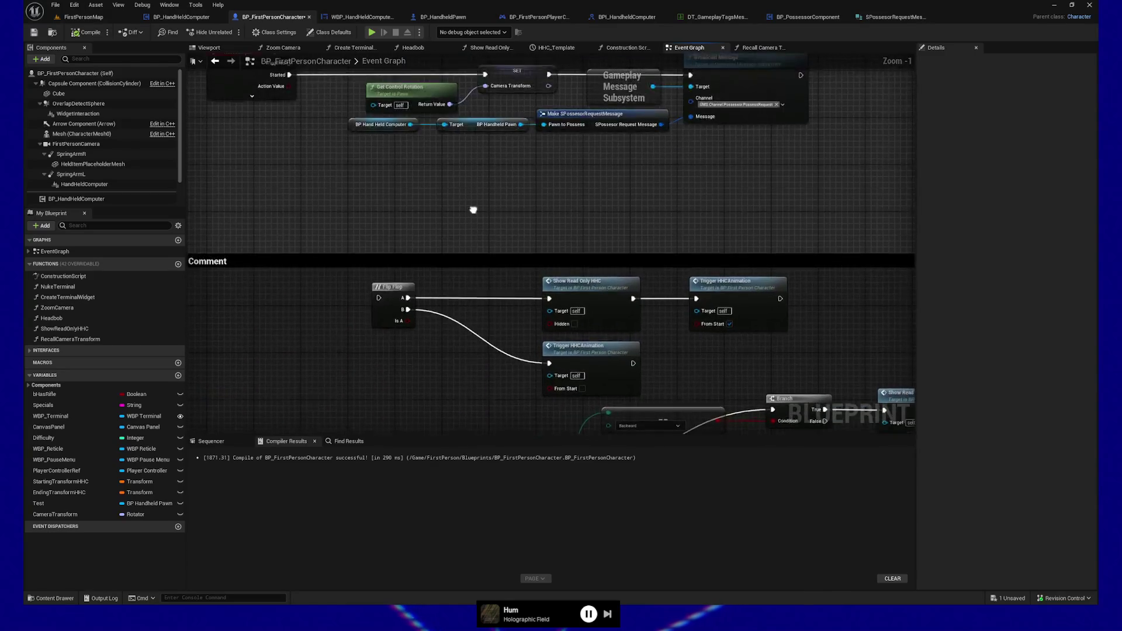
scroll(499, 328, up, 2)
click(432, 269)
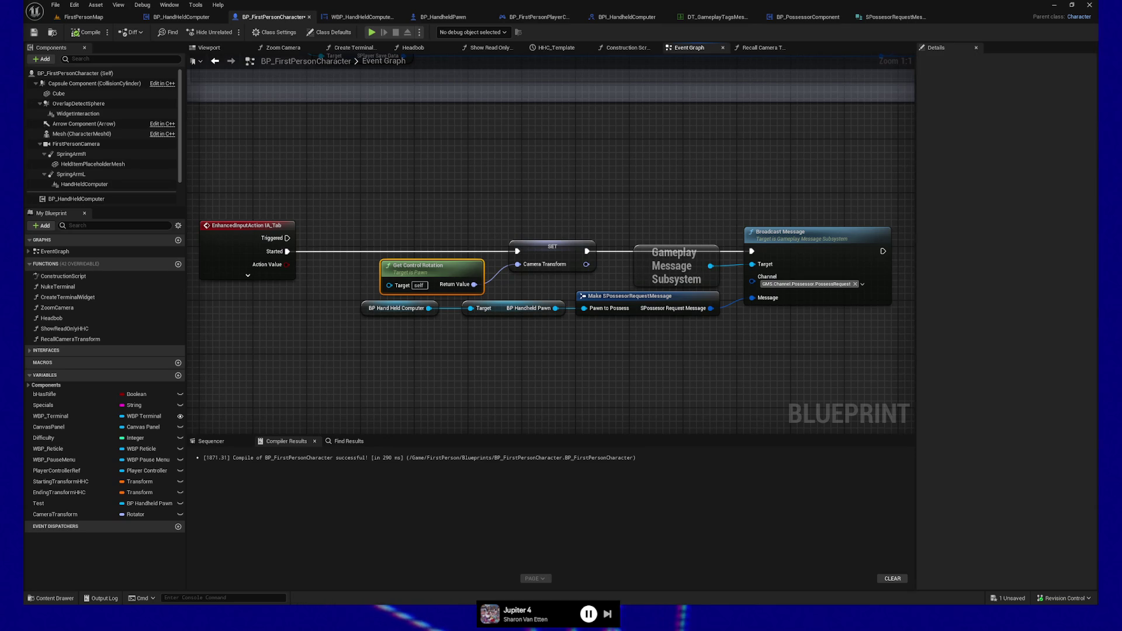
drag(626, 371, 429, 365)
- Add a Recall Camera Transform call after On Message Received via a 'recall cam' search
scroll(567, 358, down, 2)
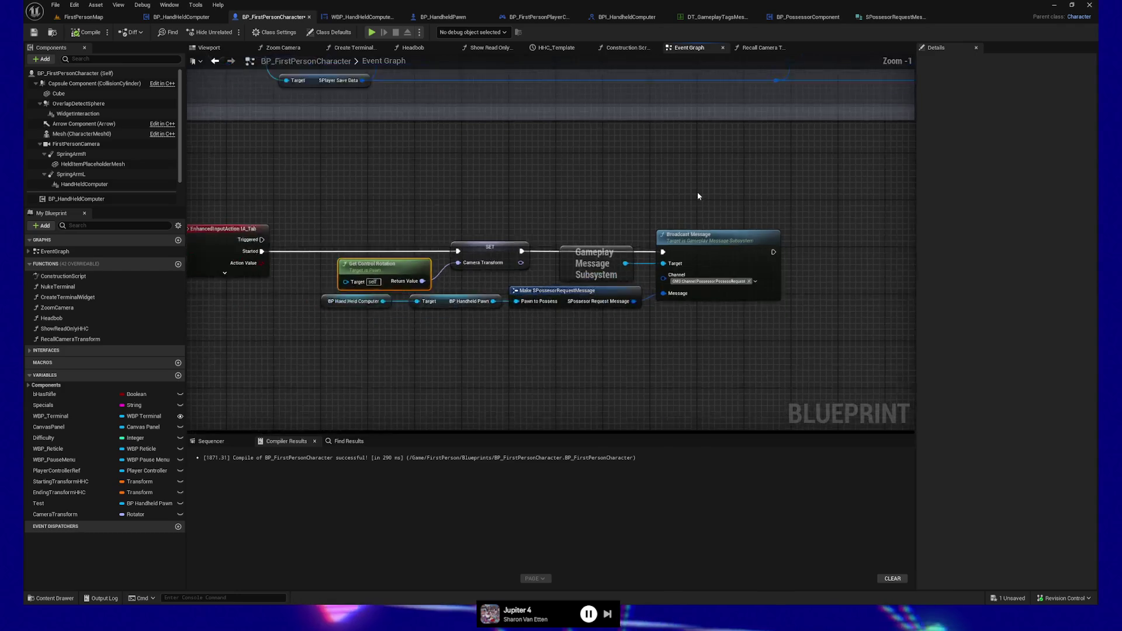
drag(567, 361, 562, 389)
scroll(562, 389, down, 8)
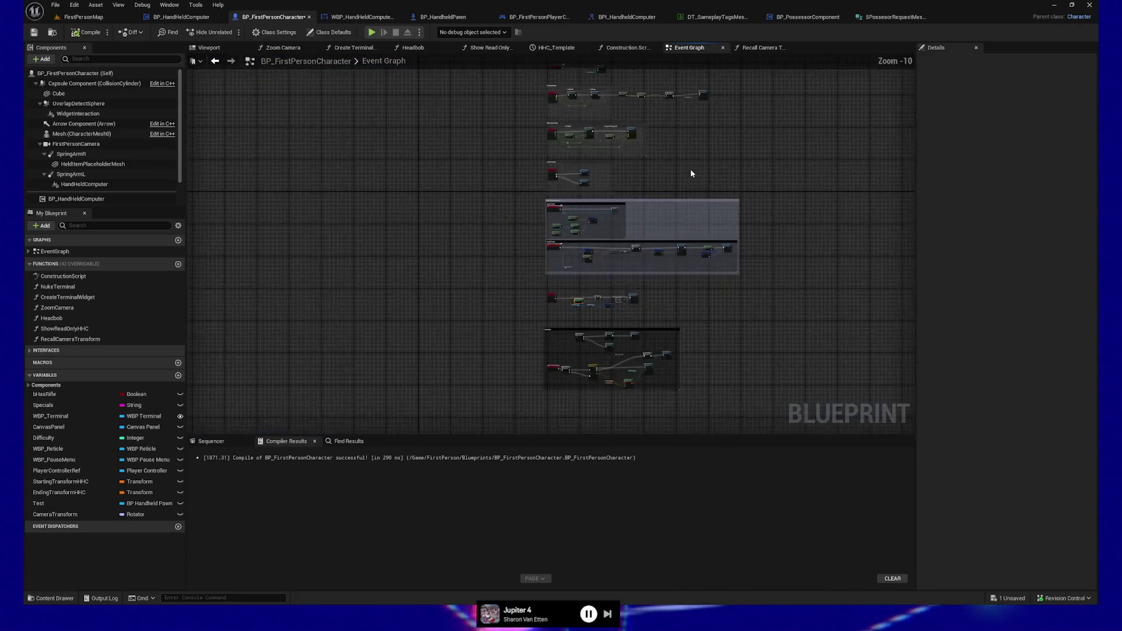
scroll(631, 173, up, 8)
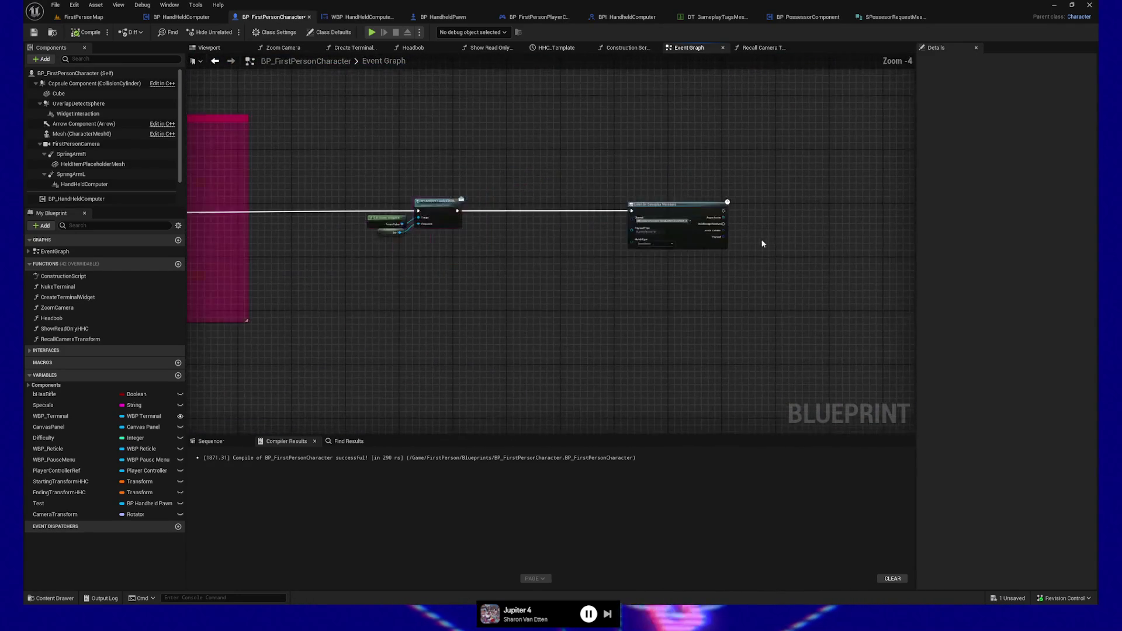
mouse_move(762, 228)
mouse_down()
mouse_move(642, 235)
mouse_move(662, 221)
mouse_up()
text(recall cam)
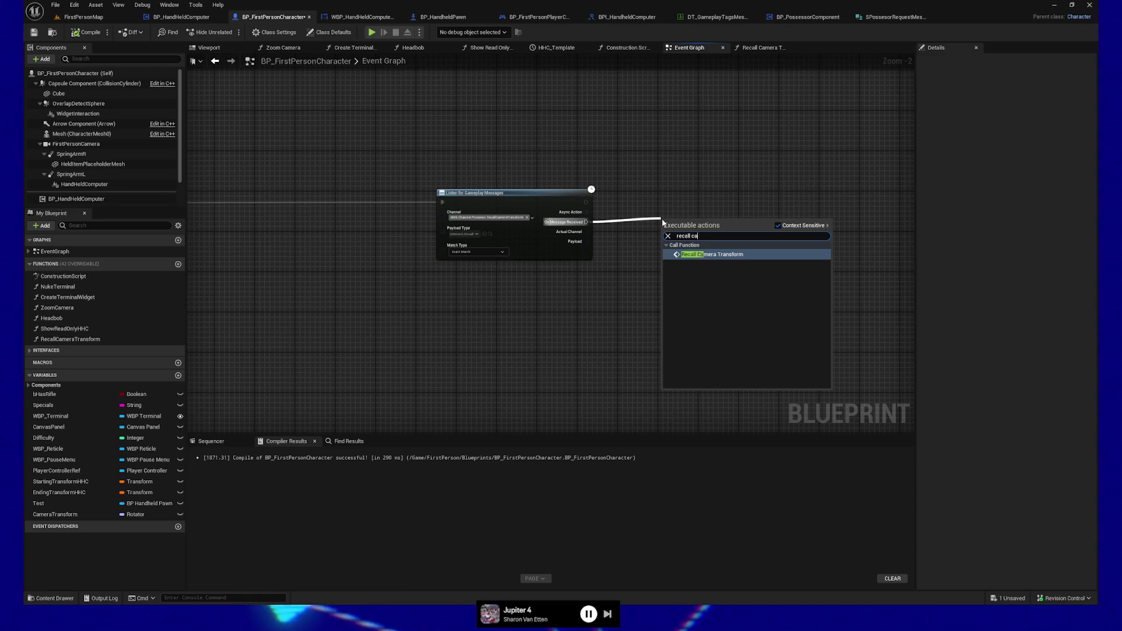
key(Return)
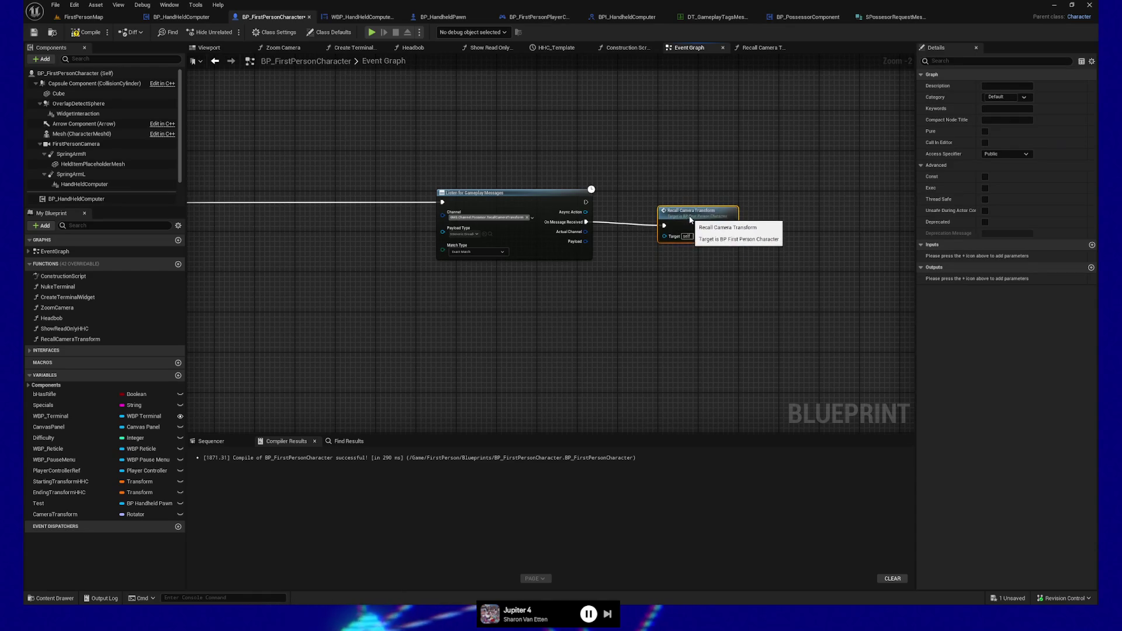
- Compile and save the blueprint, then launch a play session to test it
click(85, 33)
click(34, 32)
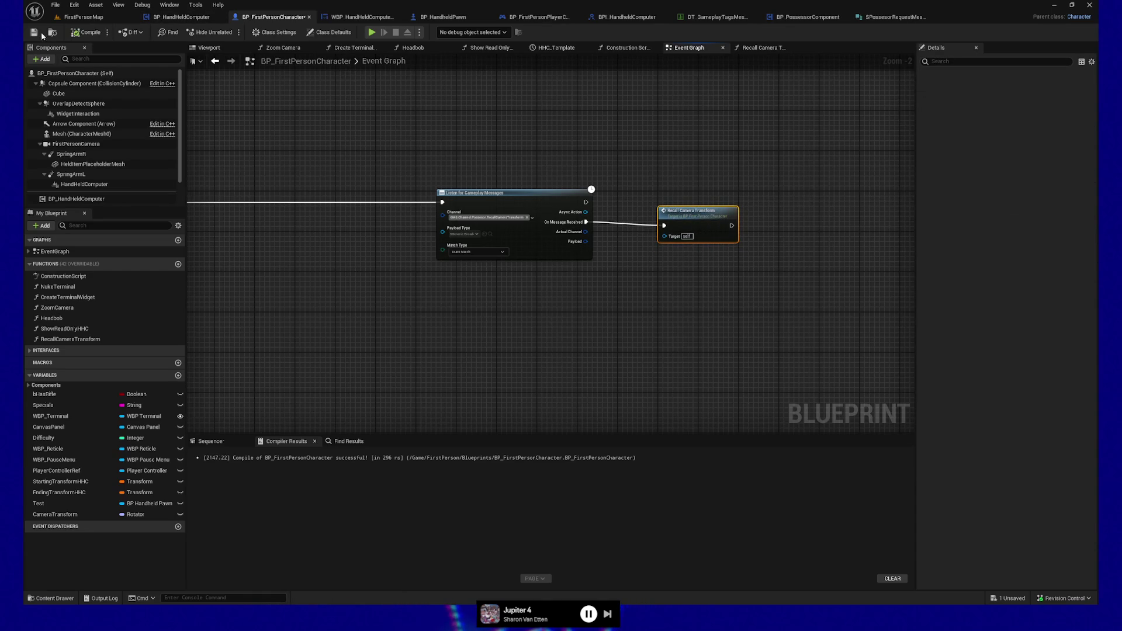
click(802, 18)
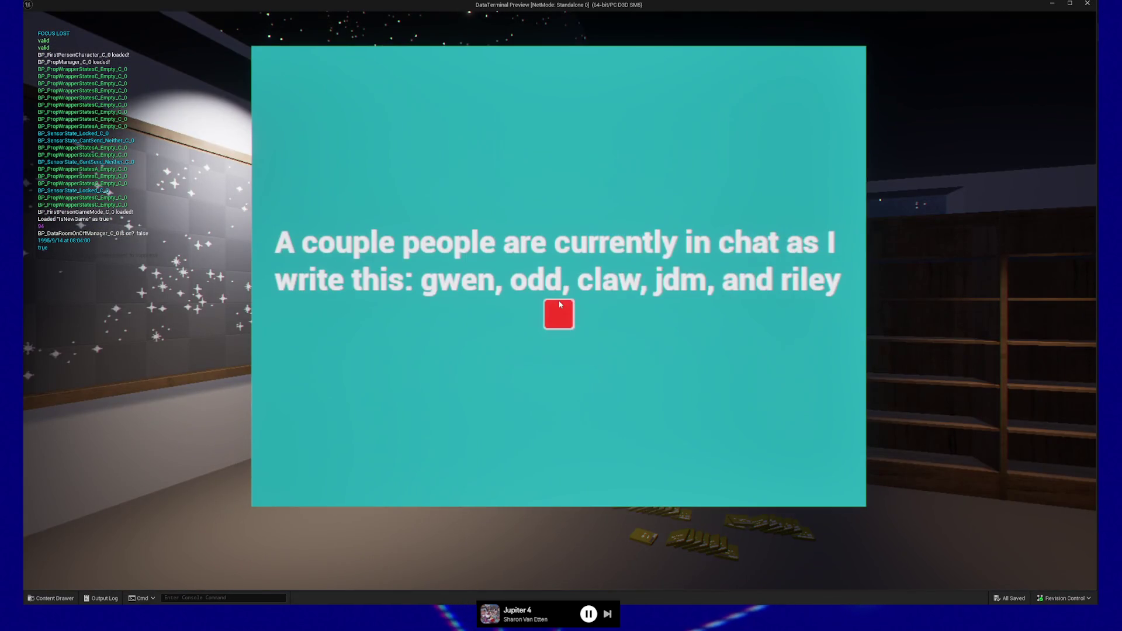
- Dismiss the handheld panel with its red button, pause, and quit the play session
click(559, 303)
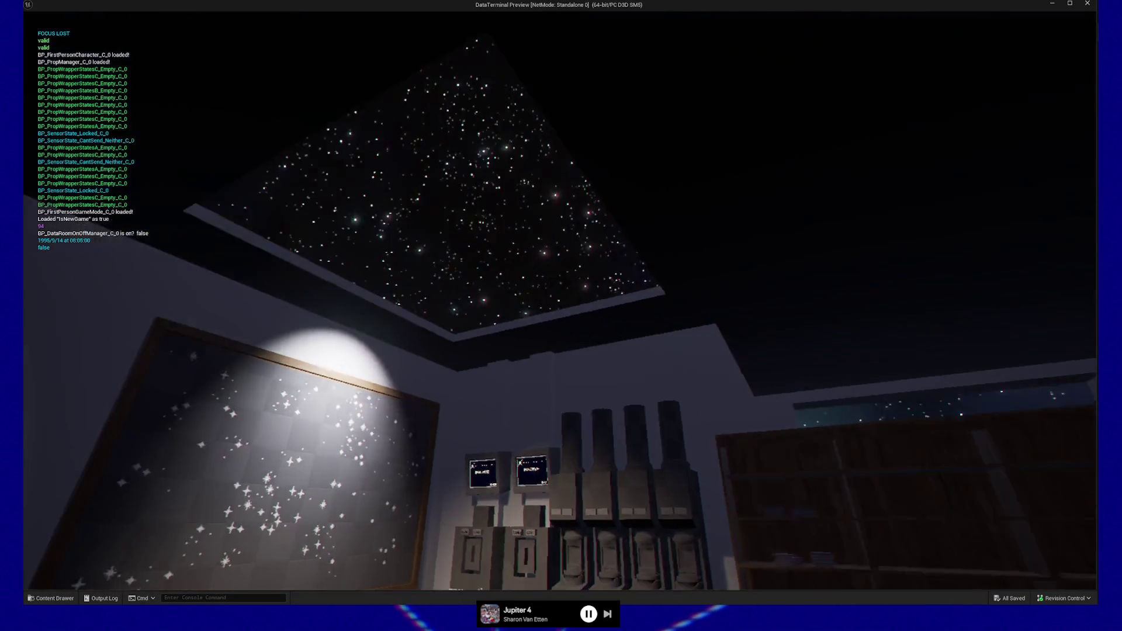
key(Escape)
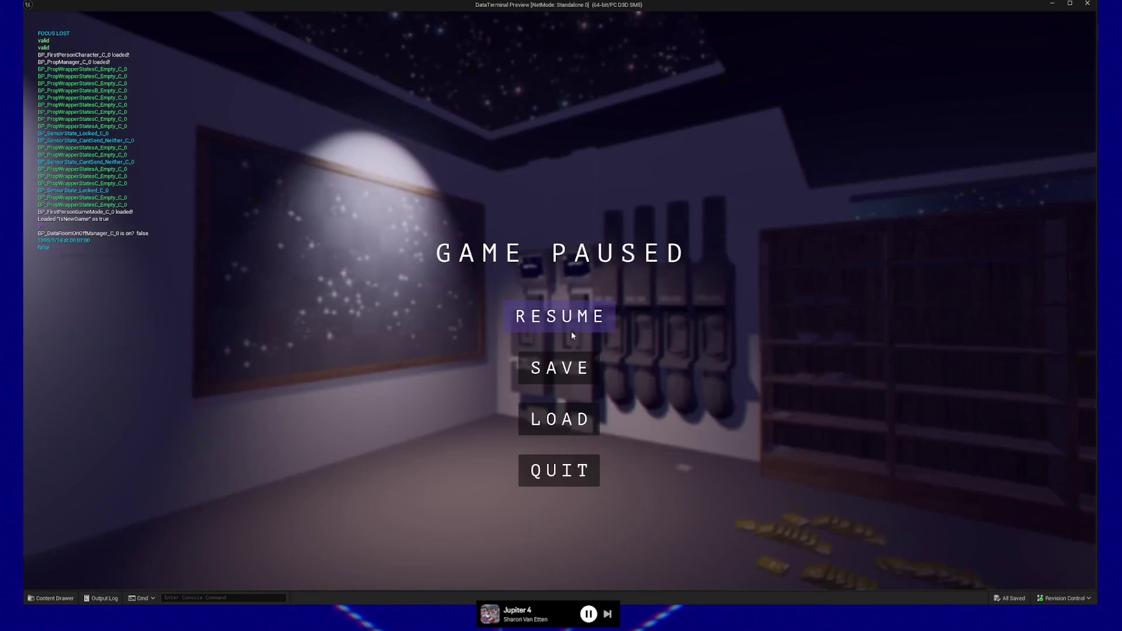
click(574, 482)
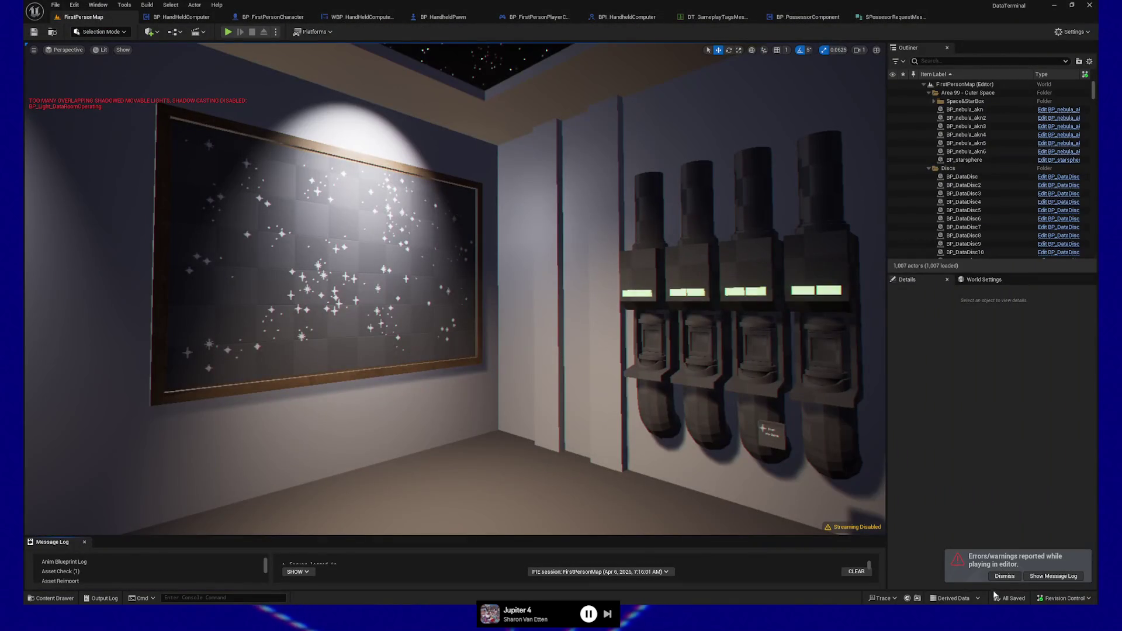
- Enlarge the Message Log and jump from the Accessed None error to Set Control Rotation
click(1038, 576)
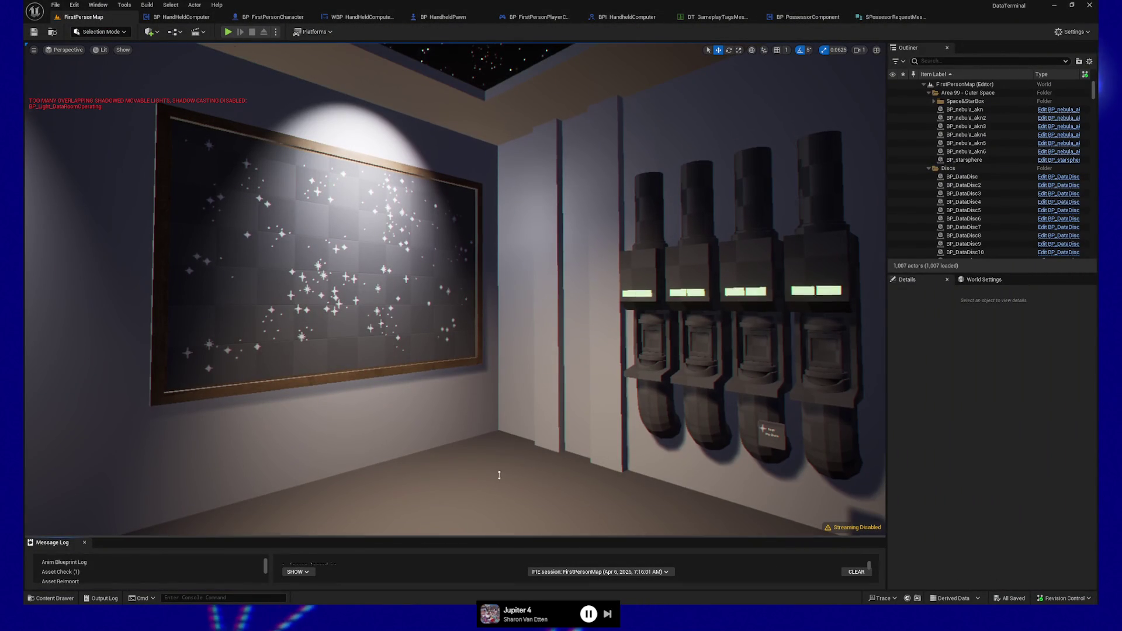
drag(498, 537, 500, 457)
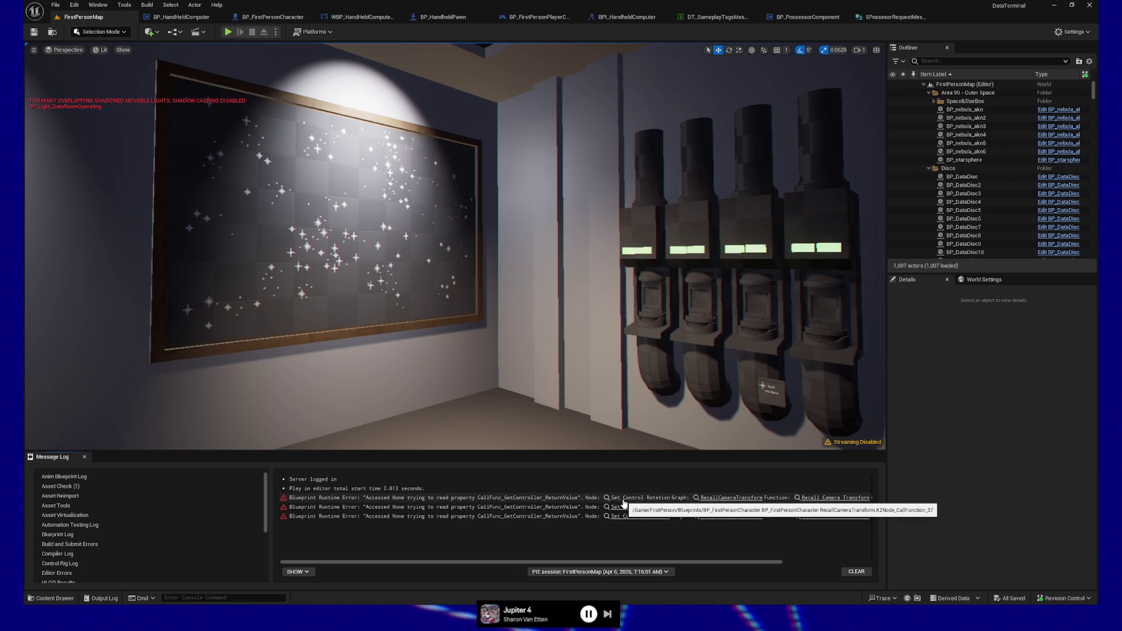
click(622, 498)
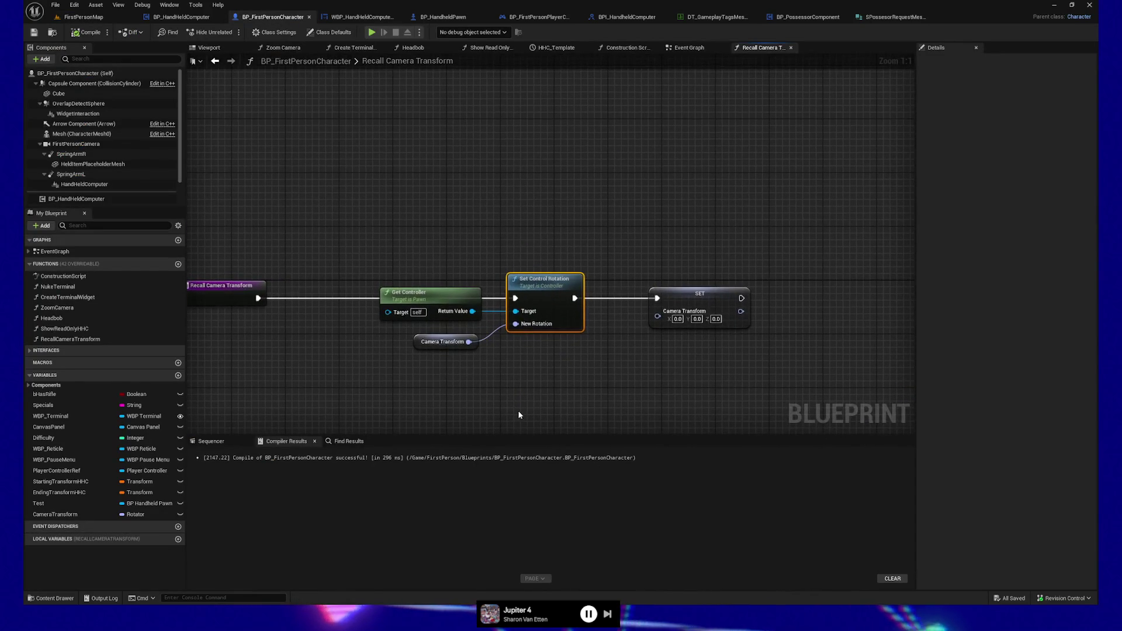
- Replace Get Controller with Get Player Controller as Set Control Rotation's Target, then save
drag(504, 399, 520, 400)
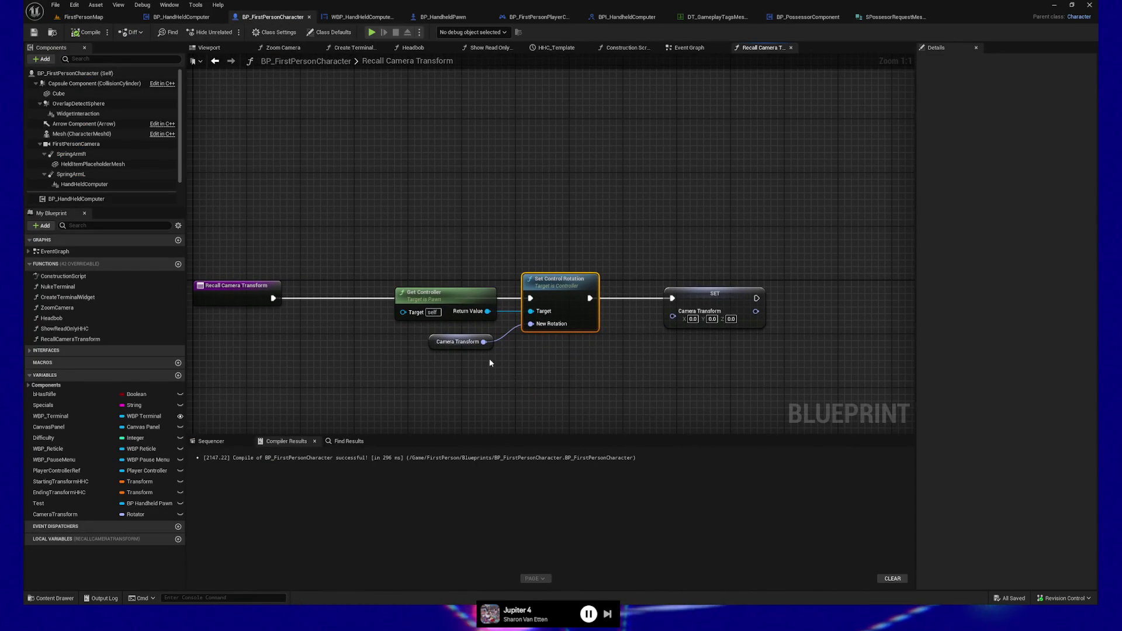
click(412, 292)
key(Delete)
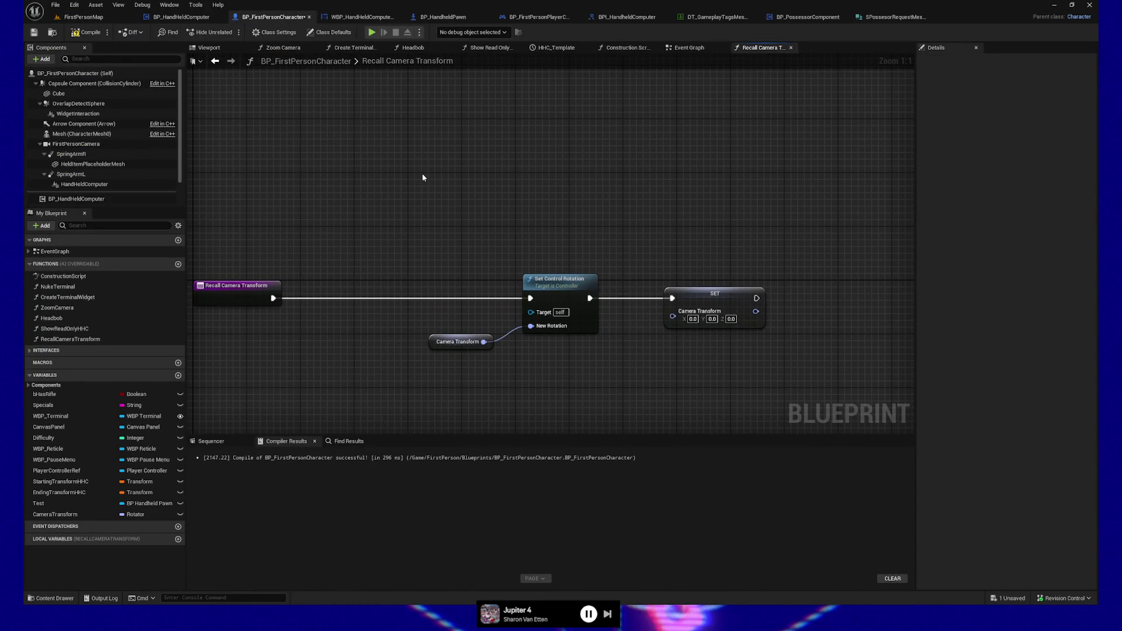
right_click(422, 173)
text(get)
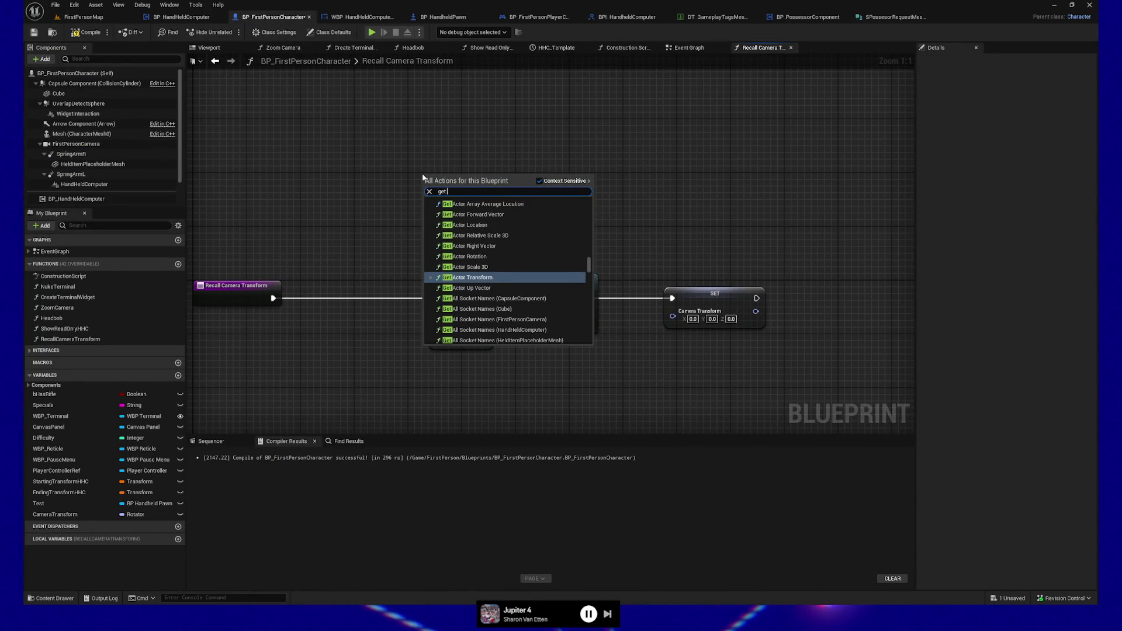
text( controller)
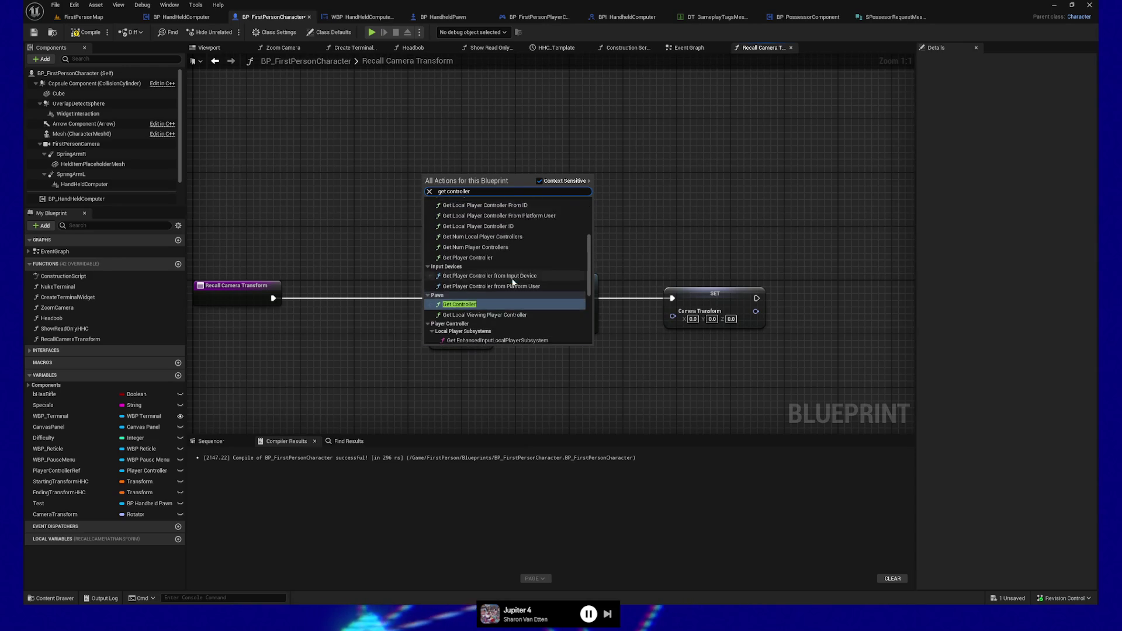
click(493, 258)
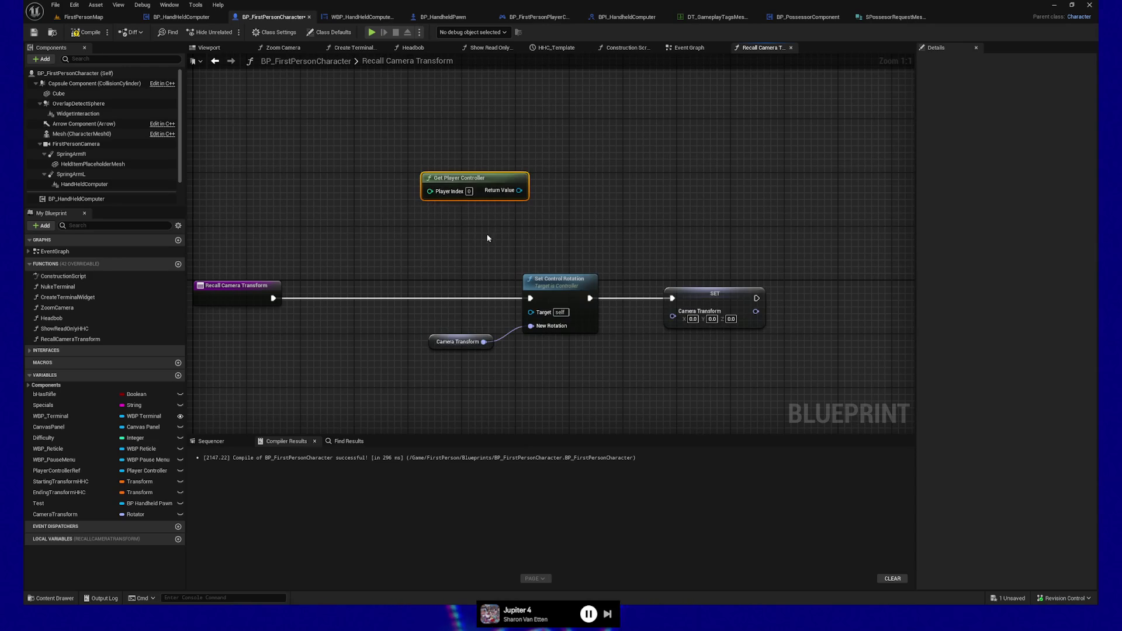
mouse_move(482, 178)
mouse_down()
mouse_move(441, 284)
mouse_move(442, 317)
mouse_up()
drag(538, 319, 538, 318)
click(34, 33)
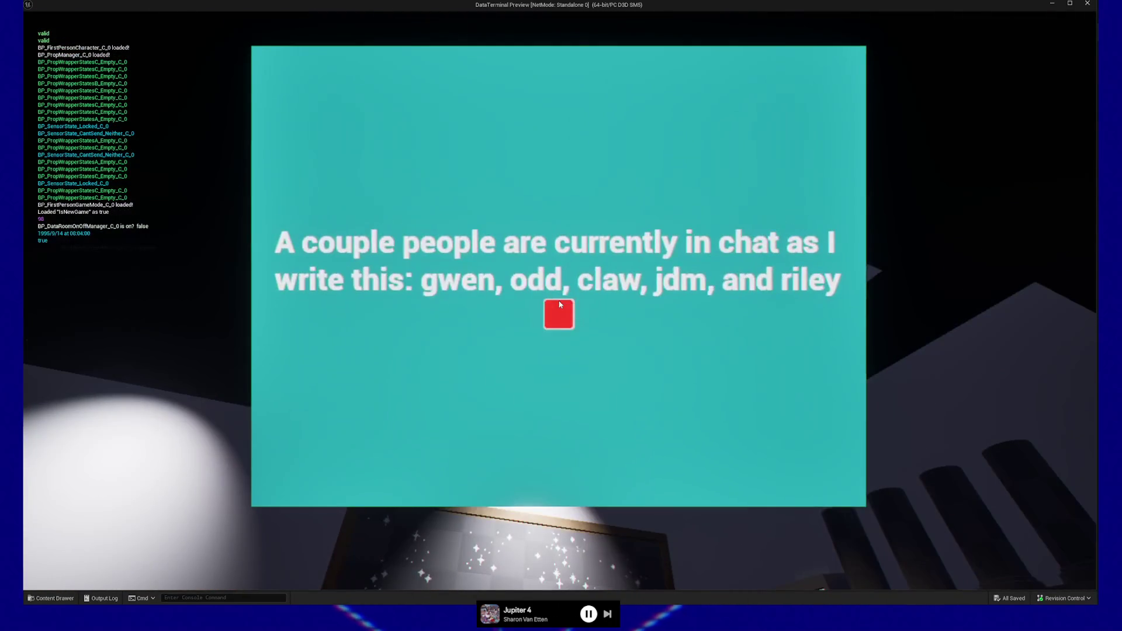
- Close the handheld panel with its red button during the retest
click(560, 303)
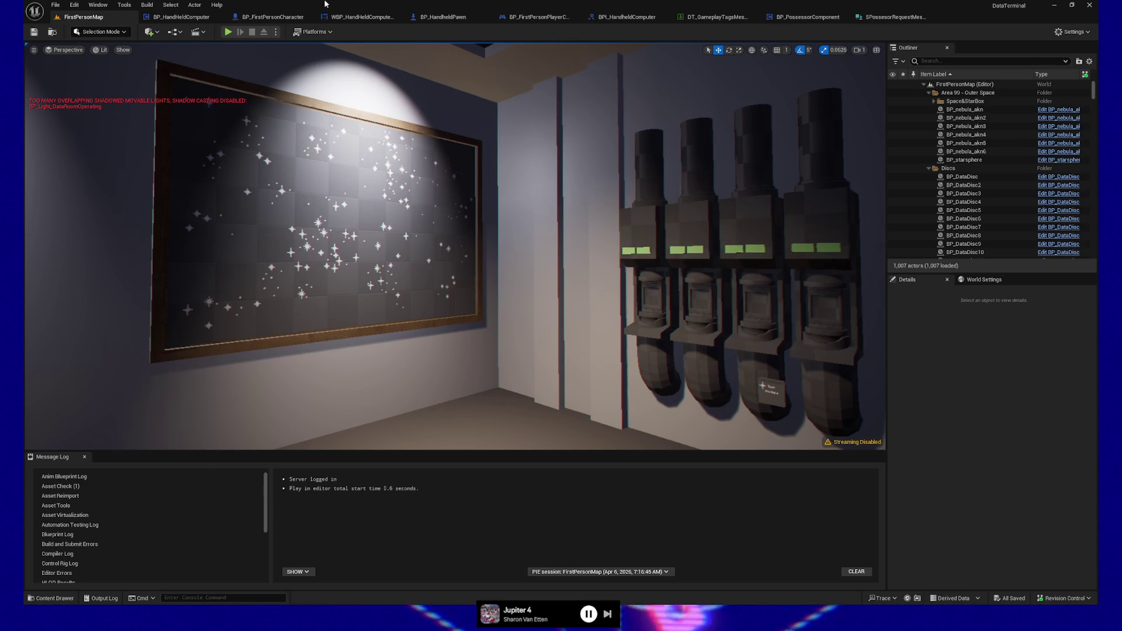
- In BP_PossessorComponent, route the return request's exec into Possess, then Broadcast Message, and compile
click(797, 22)
mouse_move(501, 216)
mouse_down()
mouse_move(501, 203)
mouse_move(514, 205)
mouse_up()
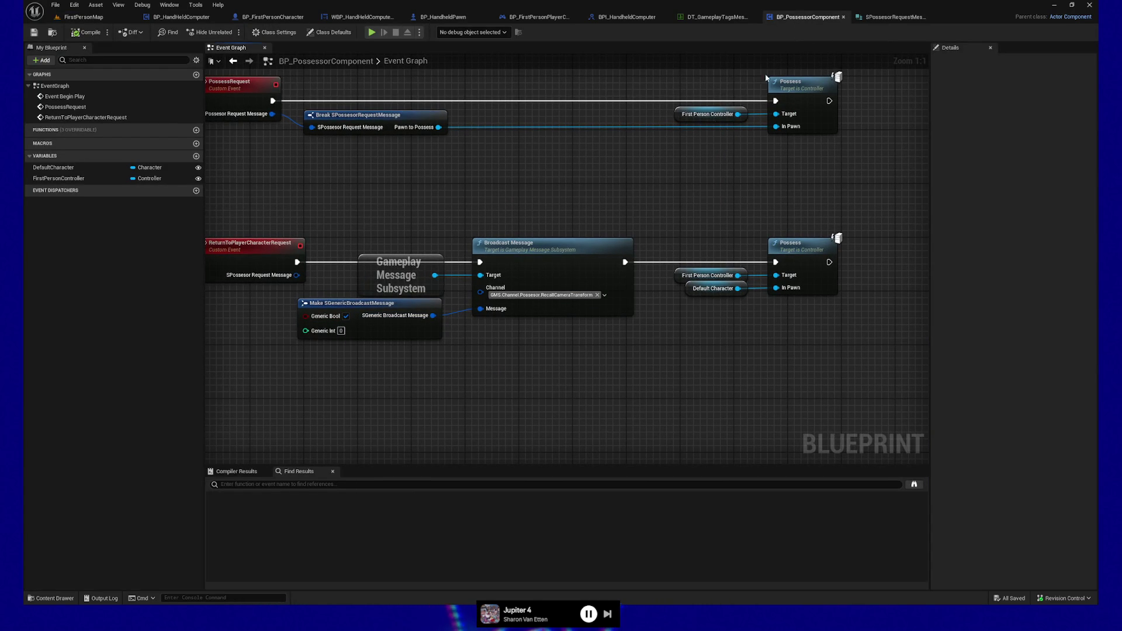
drag(523, 348, 559, 366)
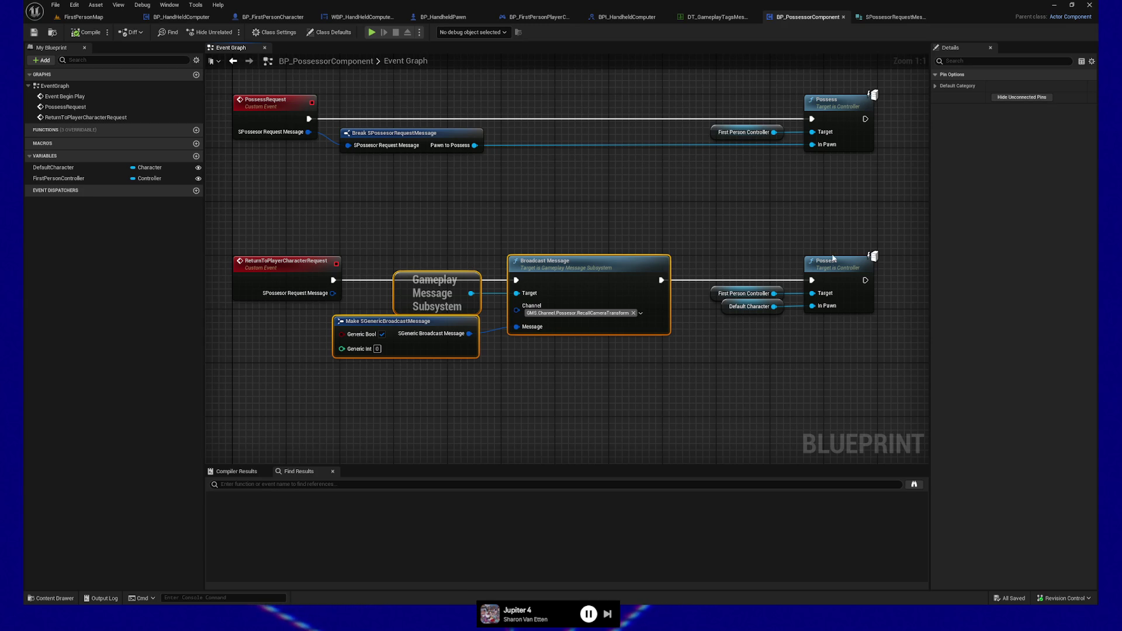
drag(340, 279, 812, 281)
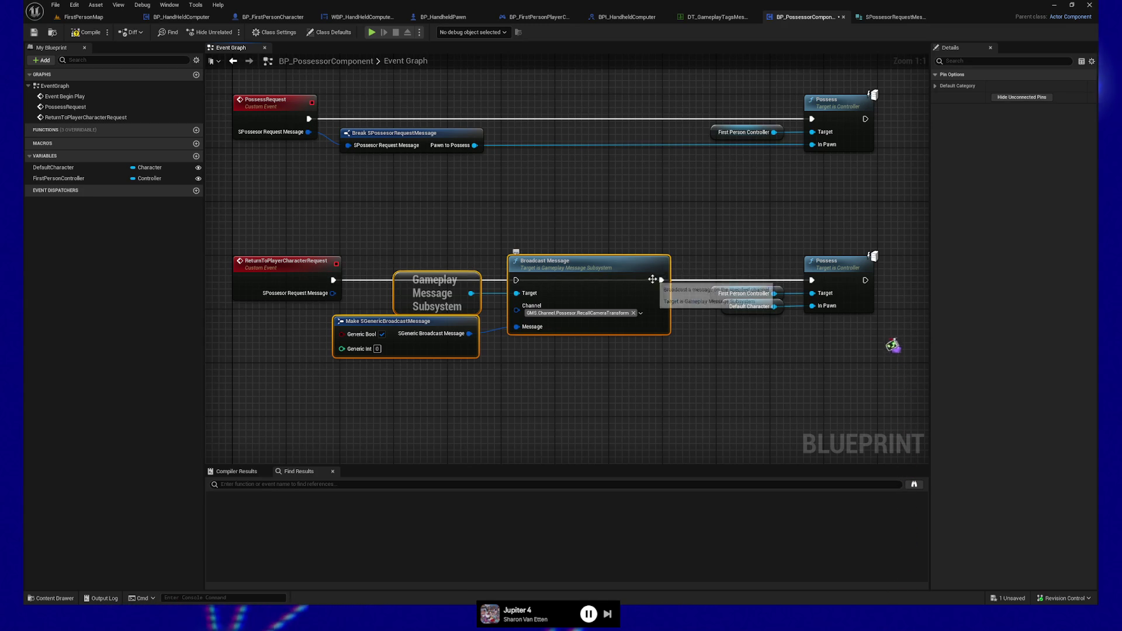
mouse_move(660, 280)
mouse_down()
mouse_move(643, 265)
mouse_move(587, 263)
mouse_up()
click(863, 283)
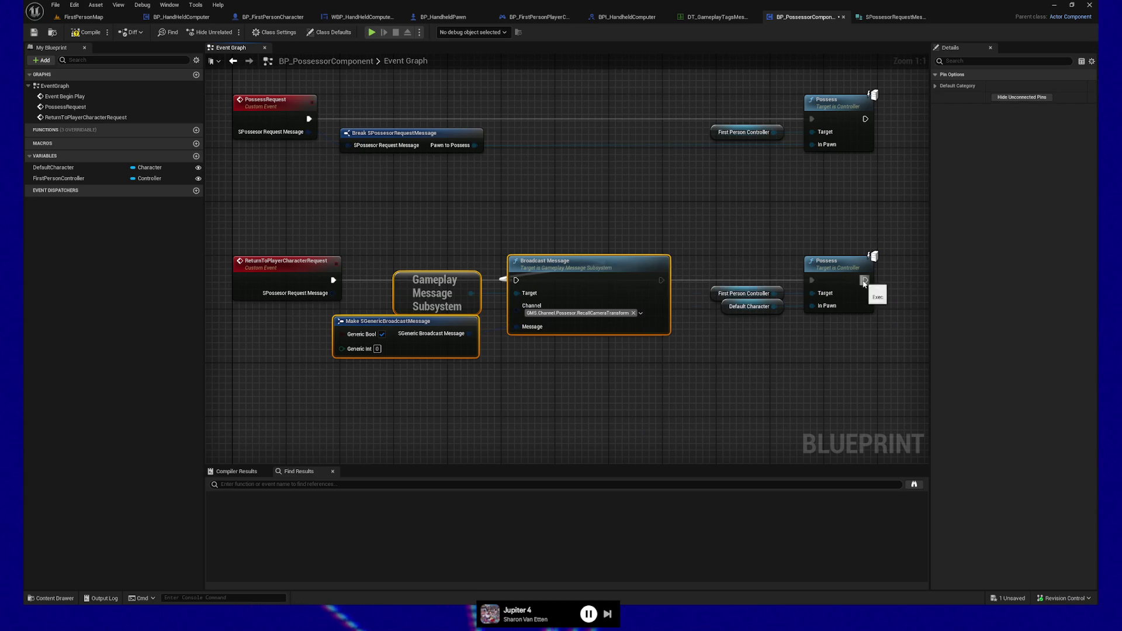
drag(512, 285, 659, 381)
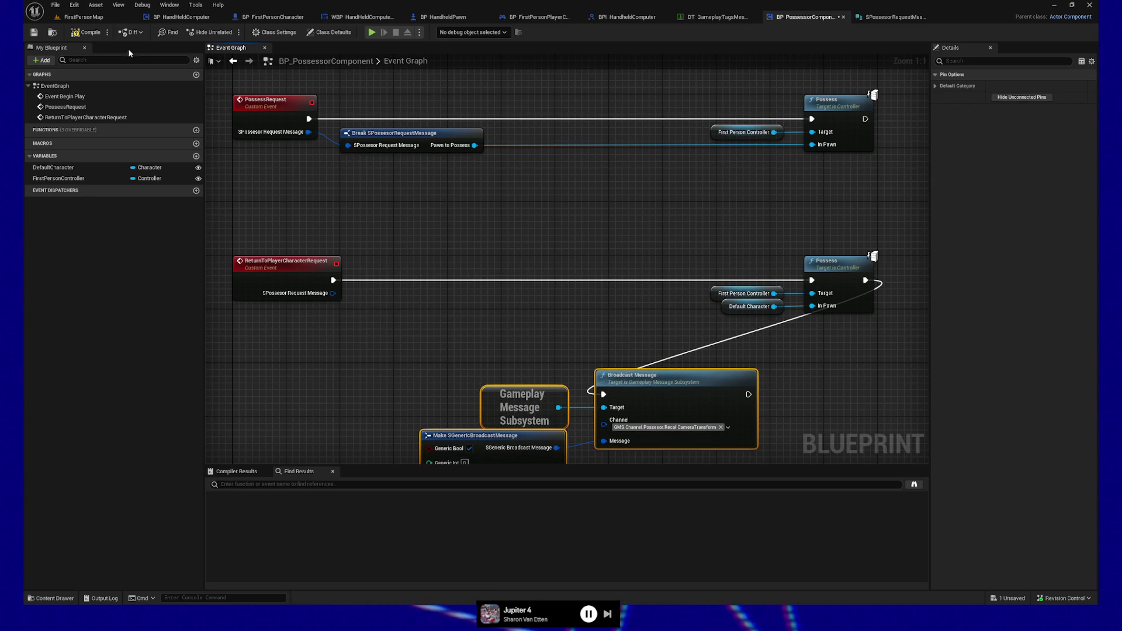
click(86, 34)
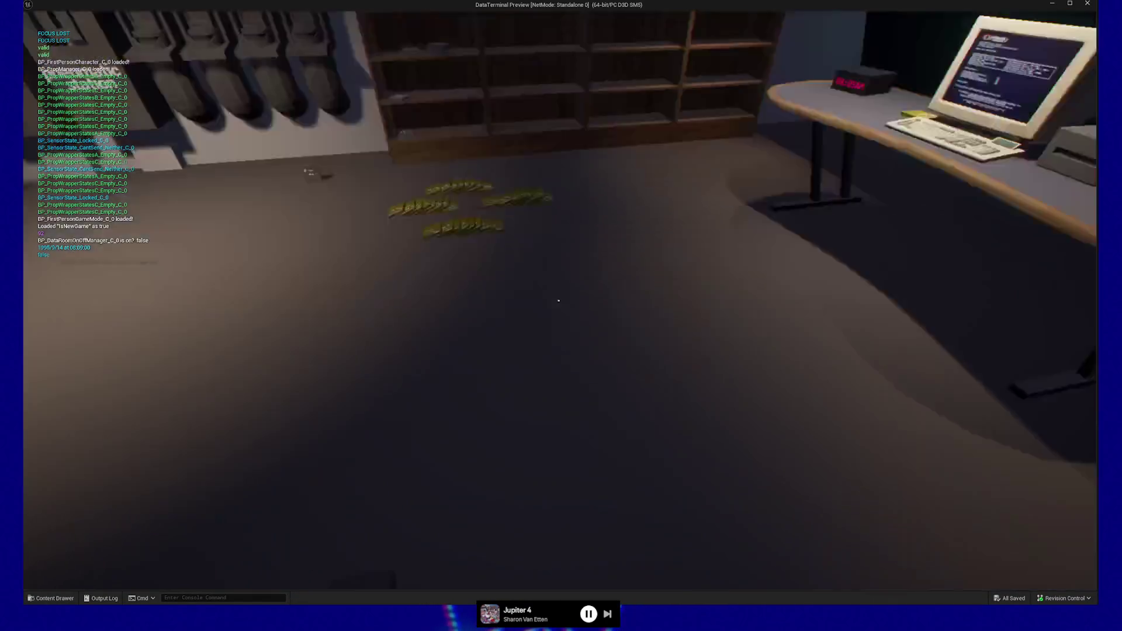
key(Escape)
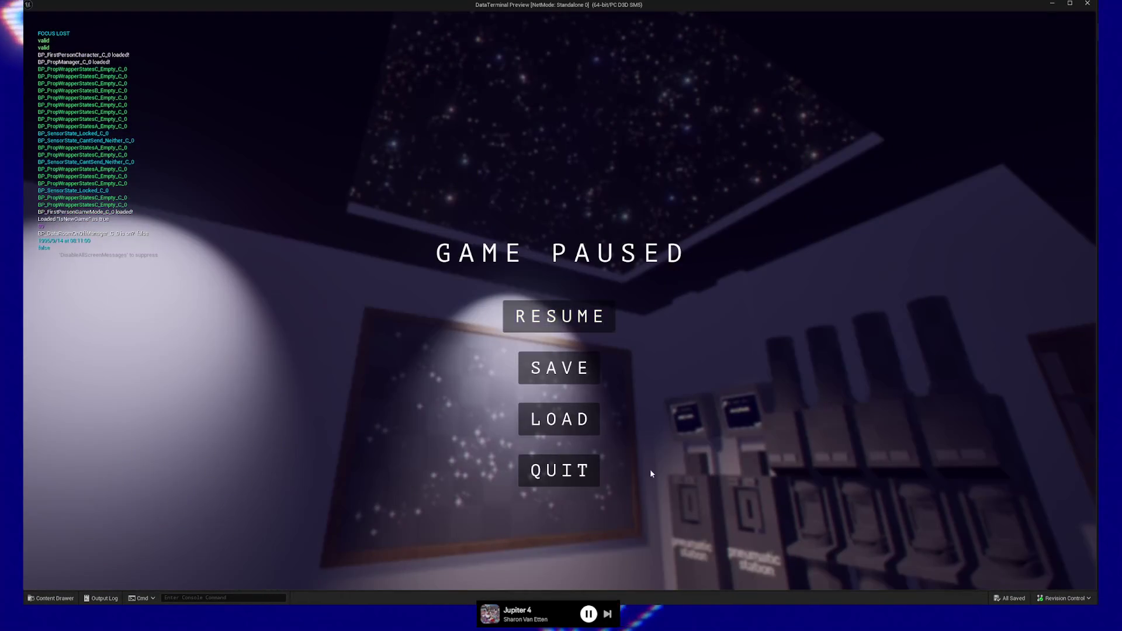
click(593, 483)
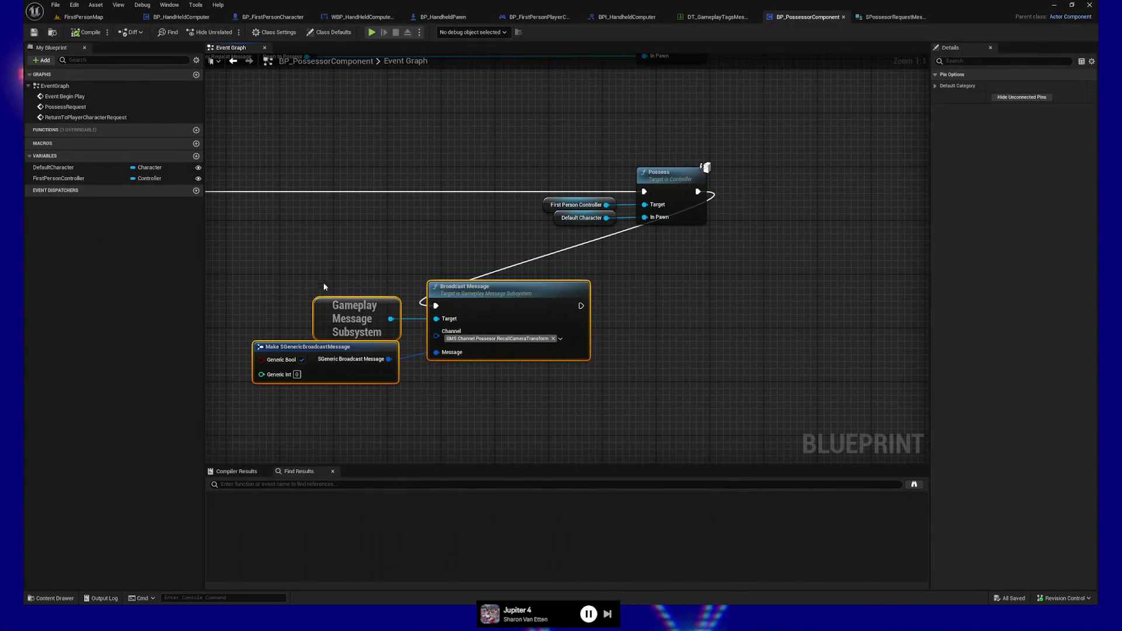
- Move the Broadcast Message, Gameplay Message Subsystem and Make SGenericBroadcastMessage nodes onto the Possess row
mouse_move(528, 319)
mouse_down()
mouse_move(874, 290)
mouse_move(924, 240)
mouse_move(903, 204)
mouse_move(868, 307)
mouse_up()
drag(777, 267, 758, 234)
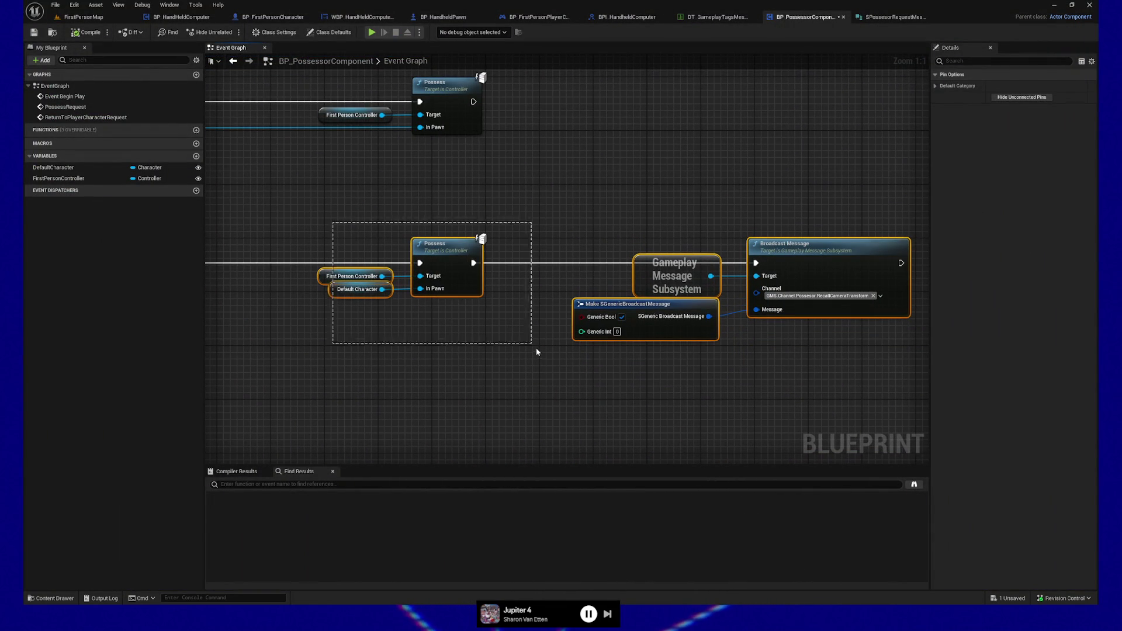
drag(479, 362, 547, 376)
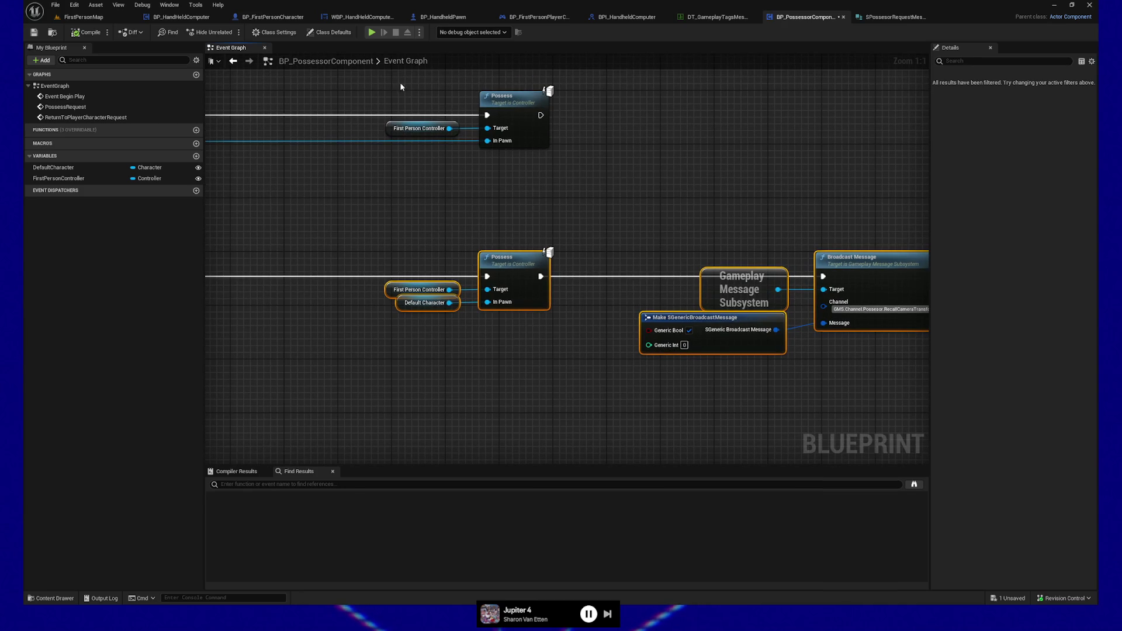
mouse_move(602, 195)
mouse_down()
mouse_move(555, 193)
mouse_move(819, 195)
mouse_up()
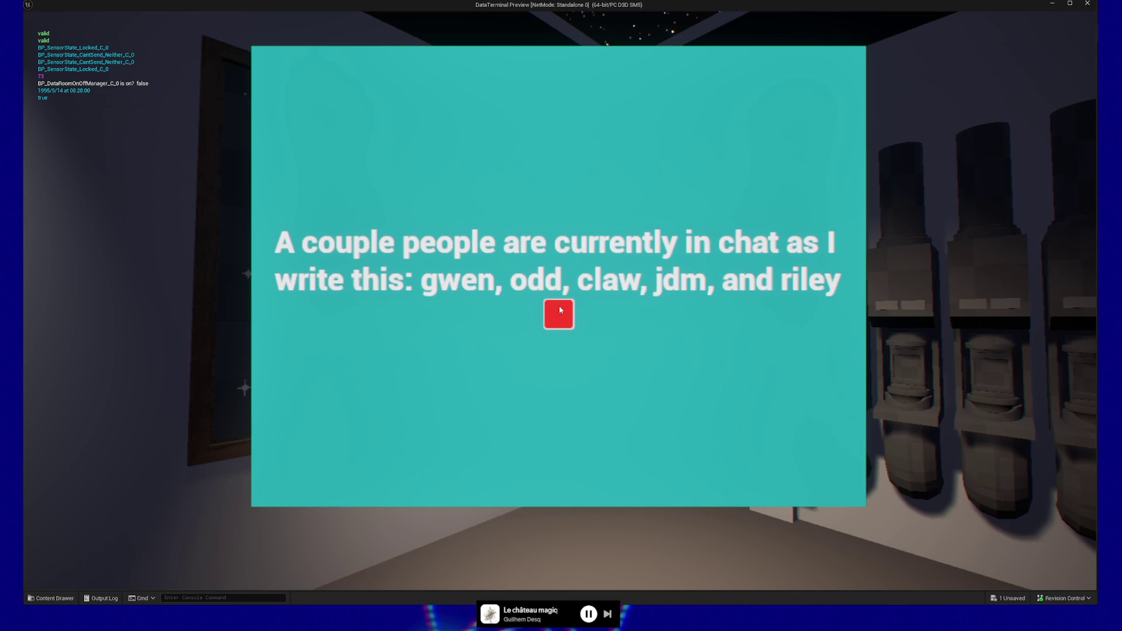
- Dismiss the terminal message with its red button, pause with Esc, and quit the preview
click(559, 309)
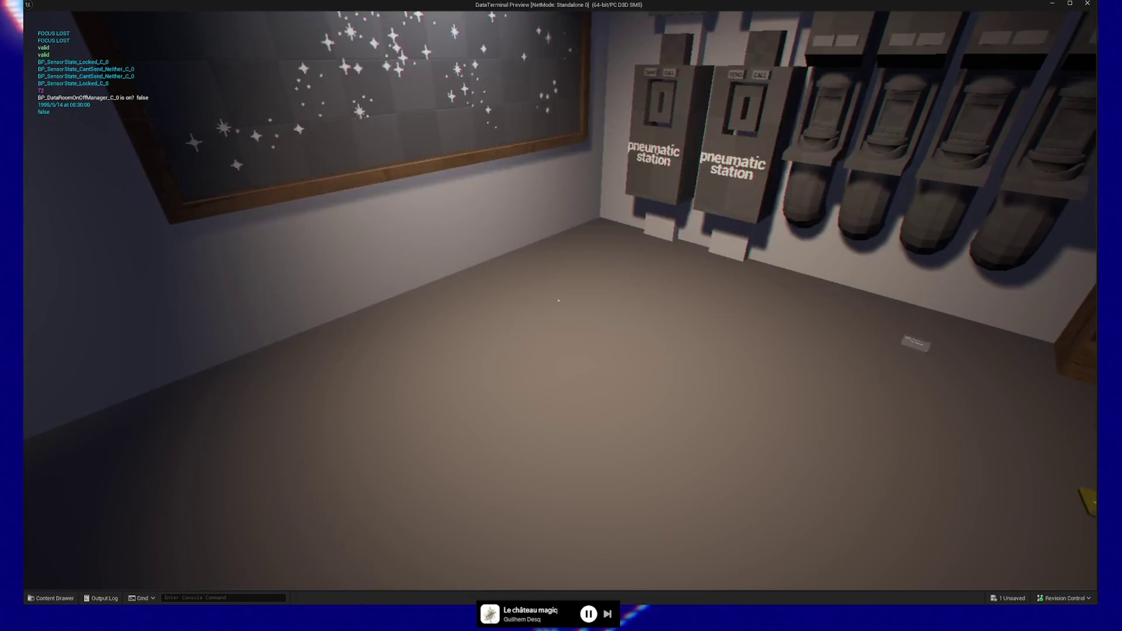
key(Escape)
click(567, 468)
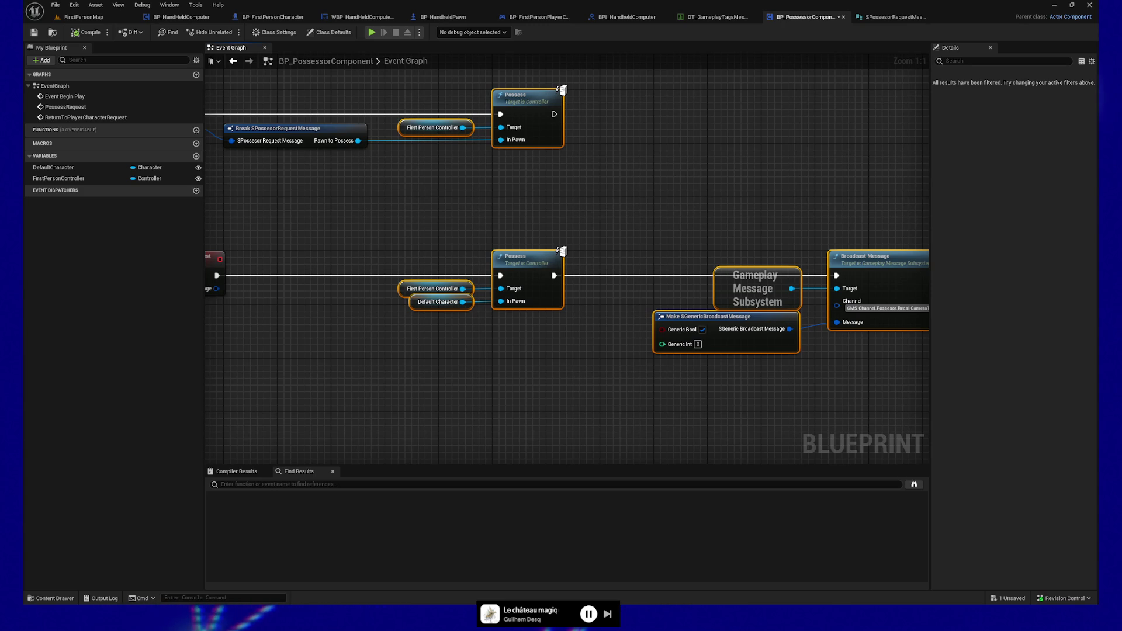
click(538, 369)
scroll(538, 369, down, 1)
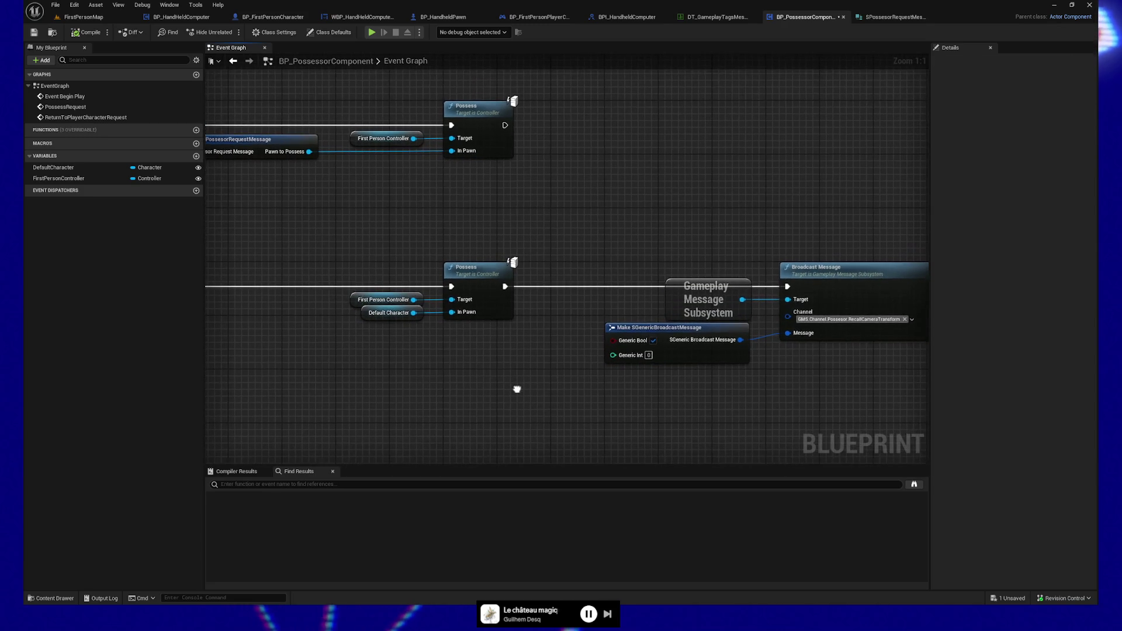
drag(547, 393, 451, 373)
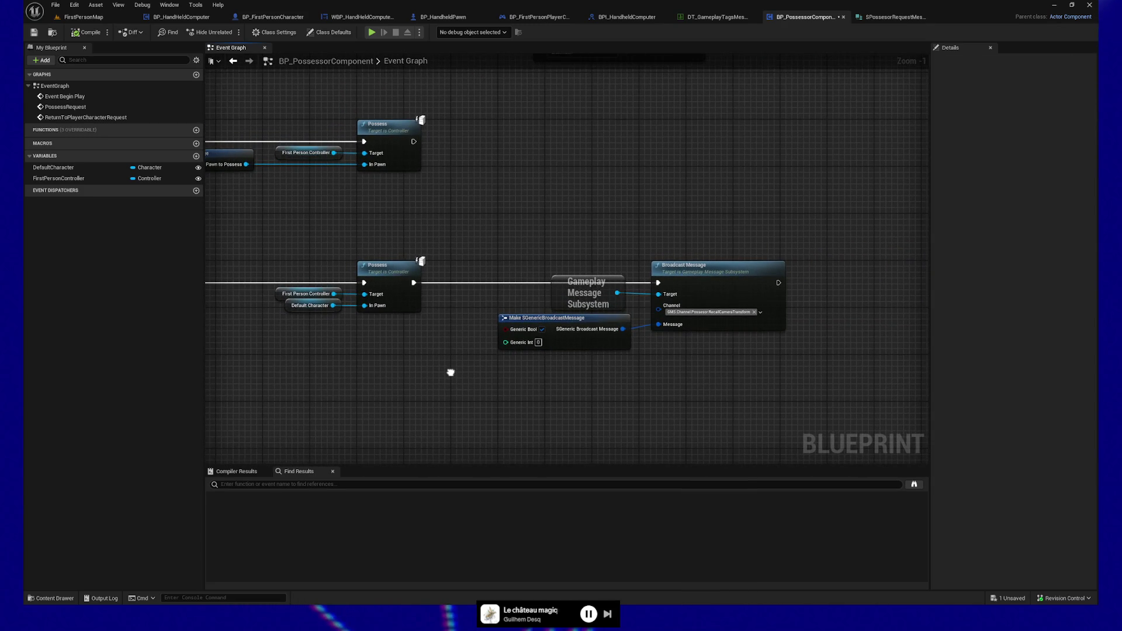
drag(175, 363, 435, 344)
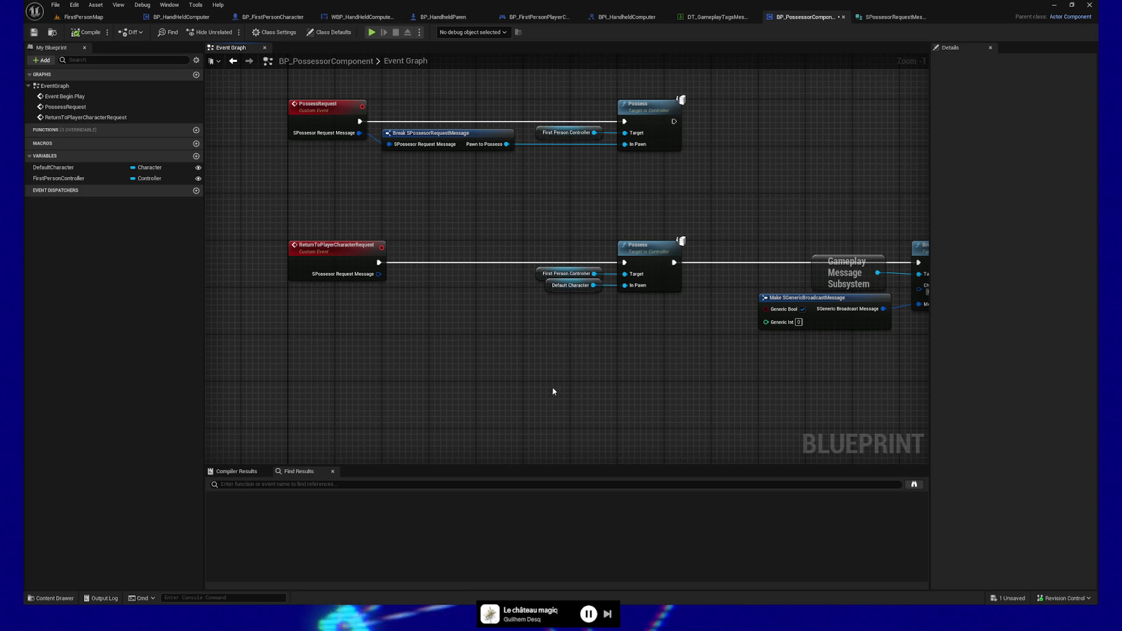
mouse_move(591, 380)
mouse_down()
mouse_move(366, 380)
mouse_move(603, 393)
mouse_move(524, 399)
mouse_up()
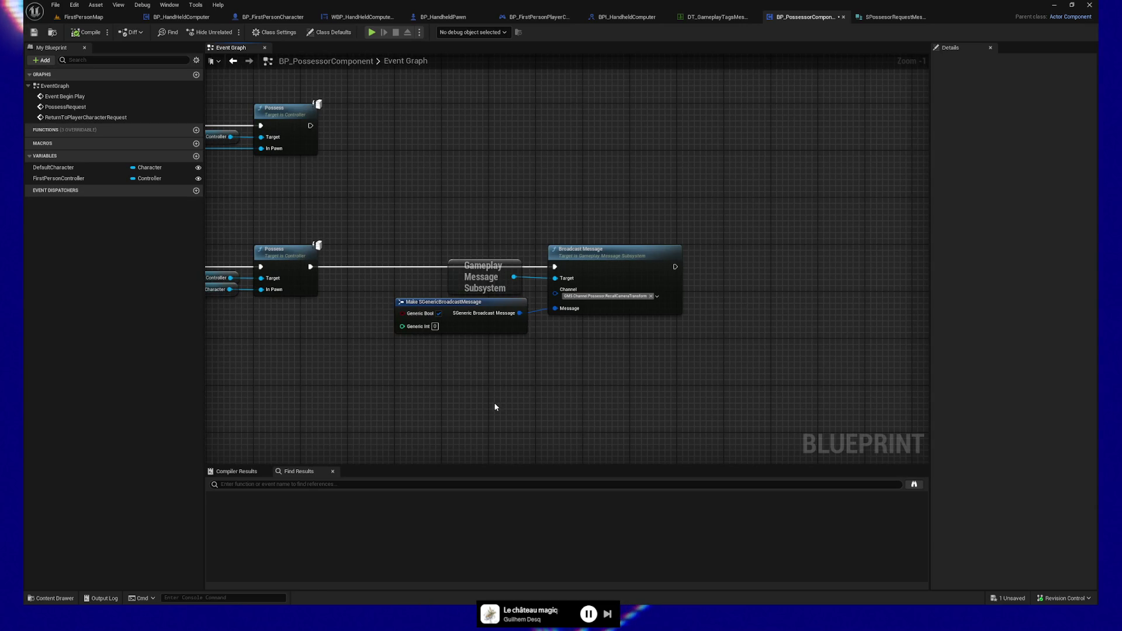
drag(380, 409, 478, 404)
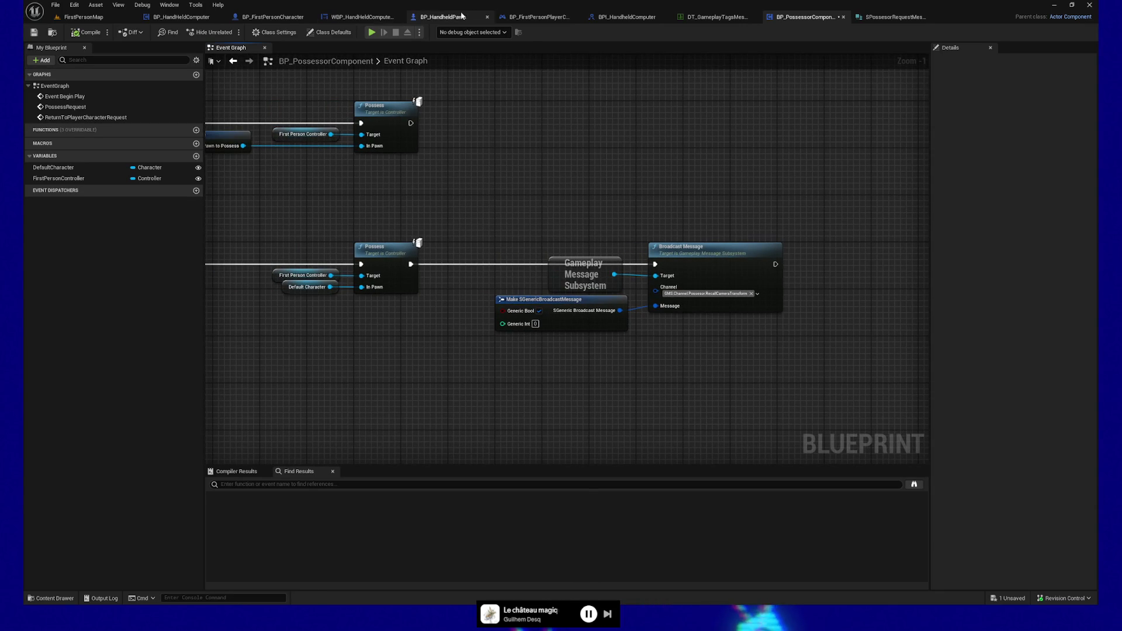
- In BP_HandheldPawn, set ComputerSecondaryTransform's default Location X to 45.0 and compile
click(443, 17)
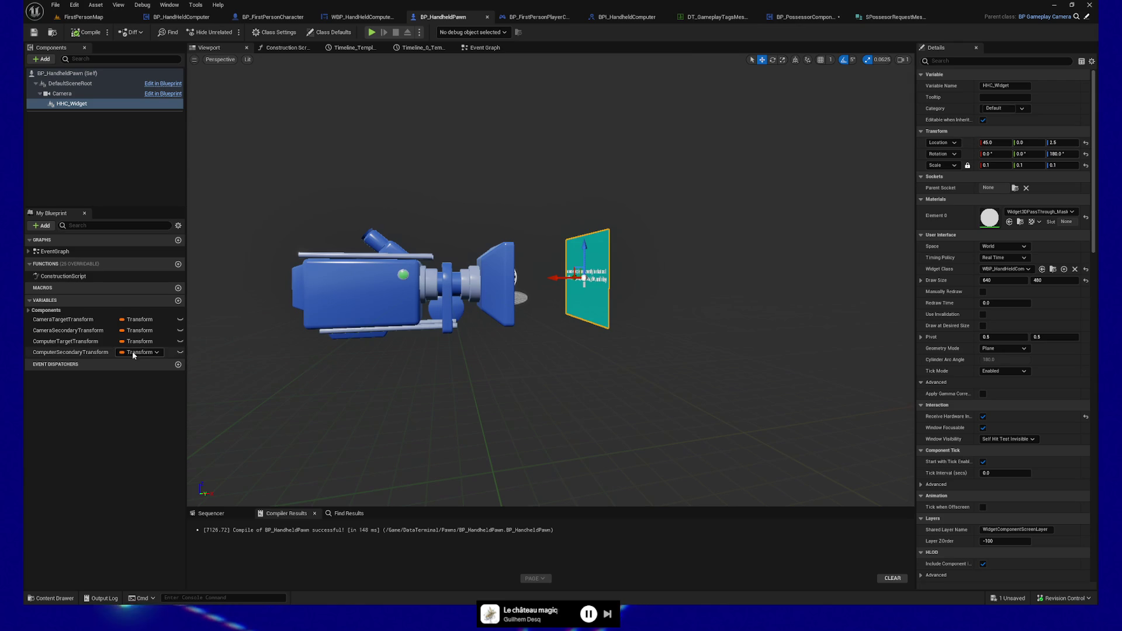
click(76, 353)
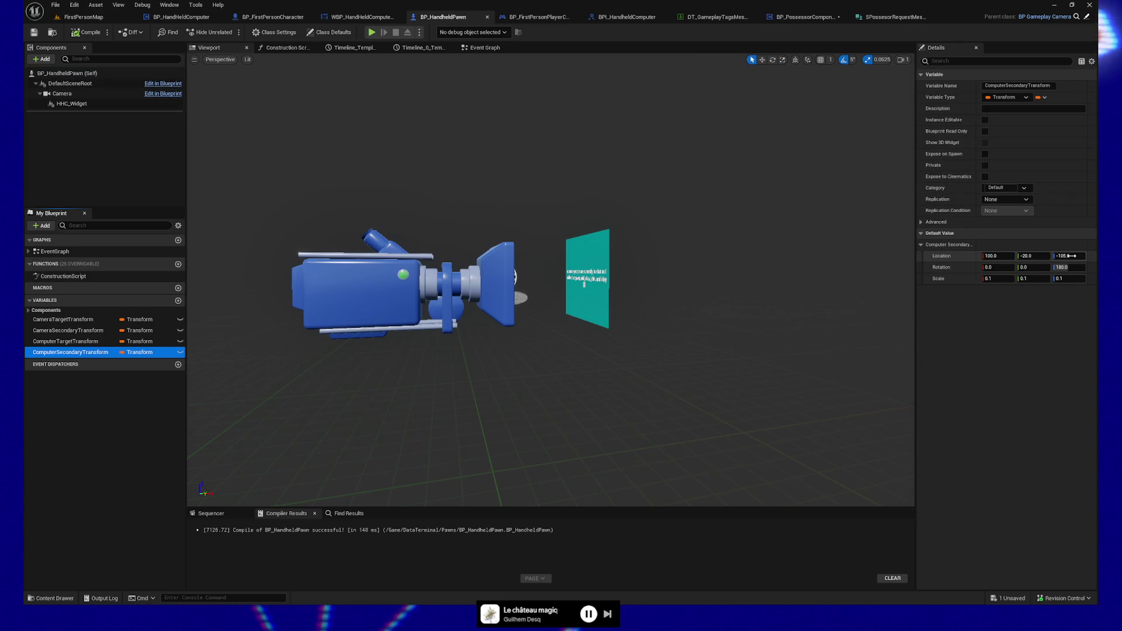
click(998, 257)
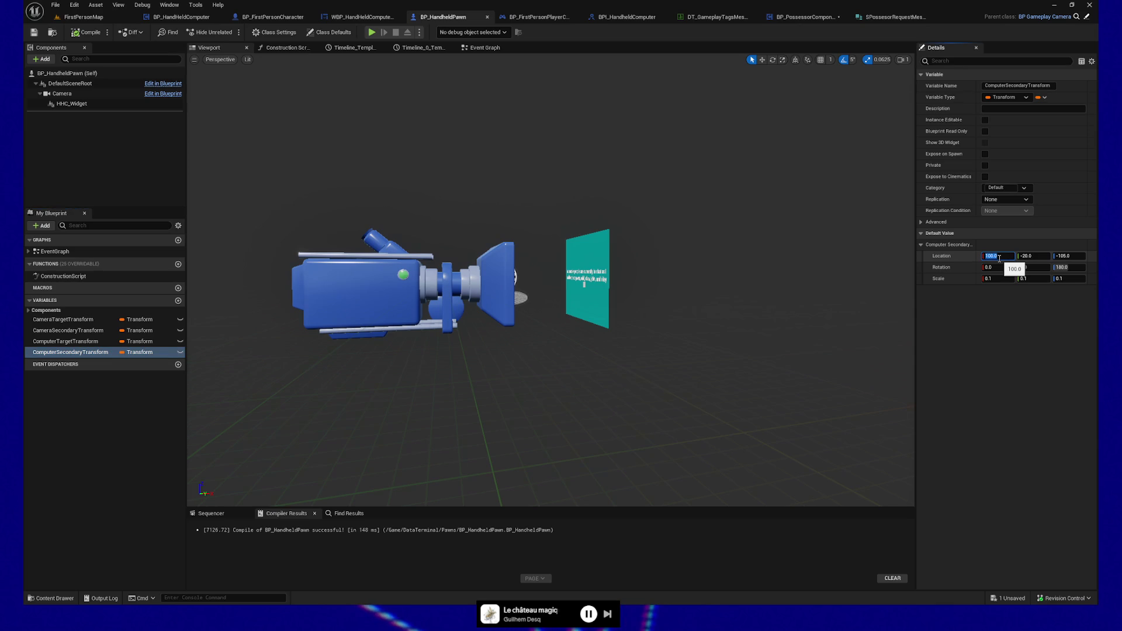
click(87, 32)
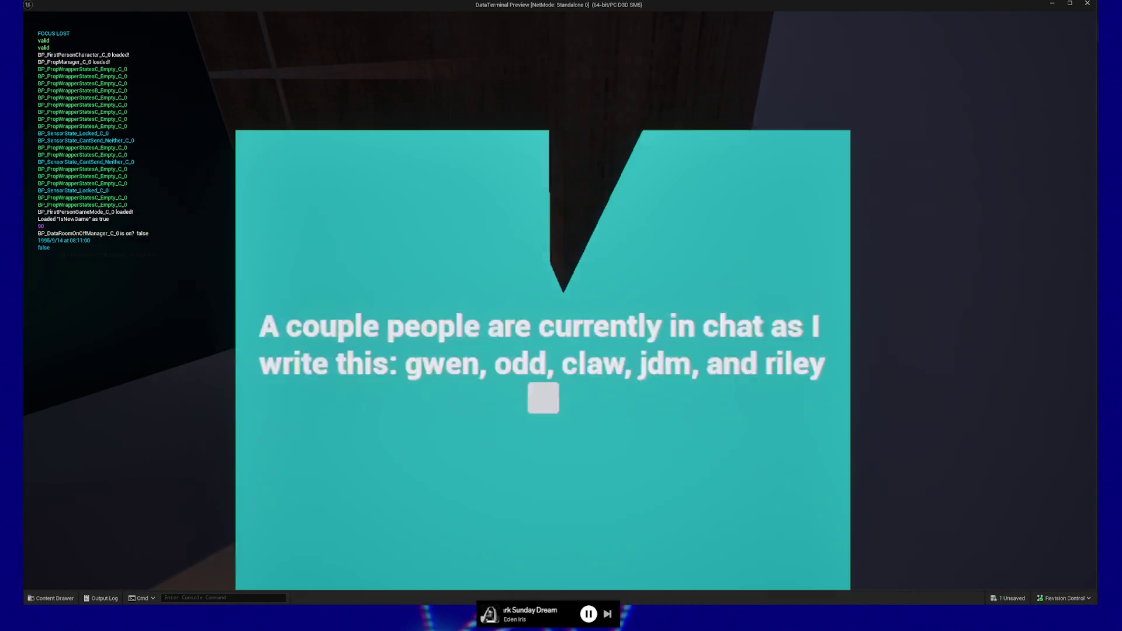
- Bring up and dismiss the handheld terminal, walk forward, then pause and quit the preview
key(e)
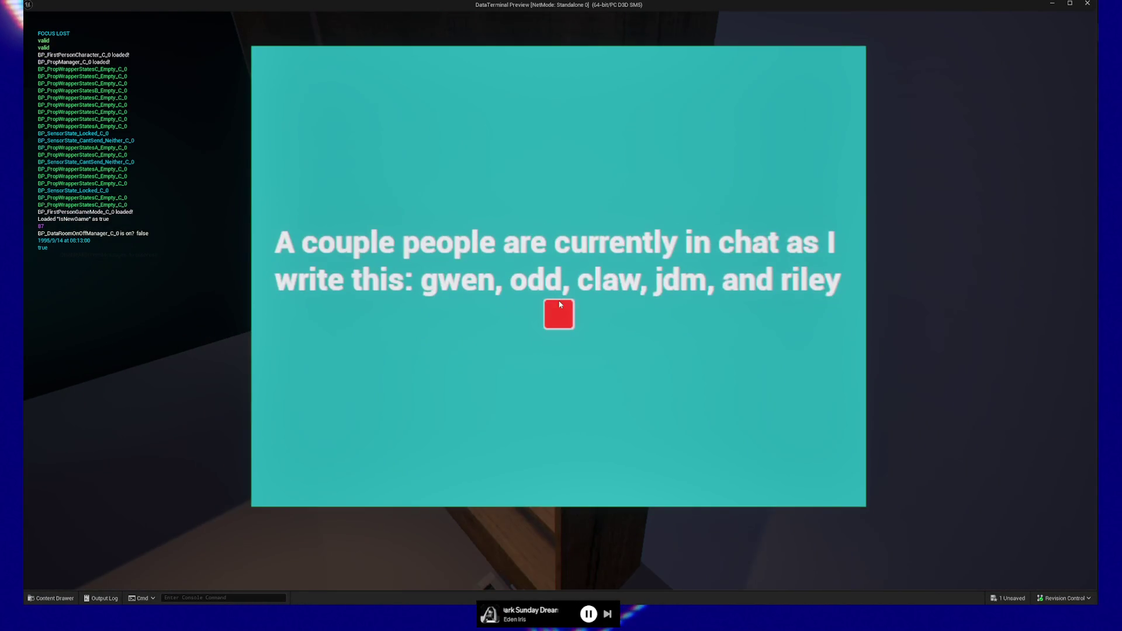
click(560, 305)
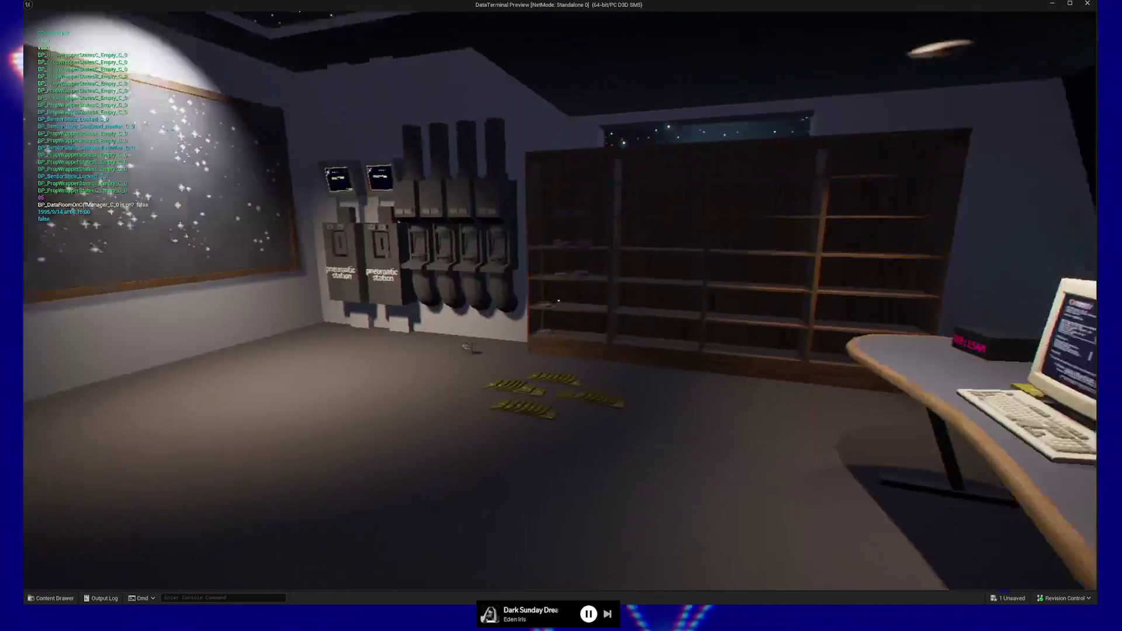
key(w)
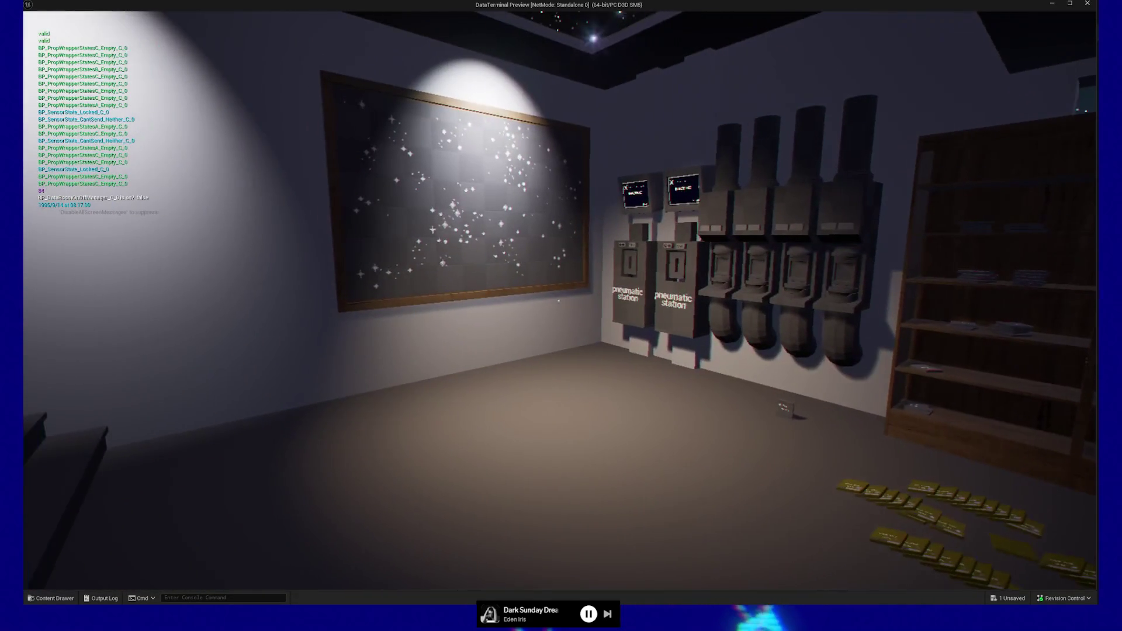
key(Escape)
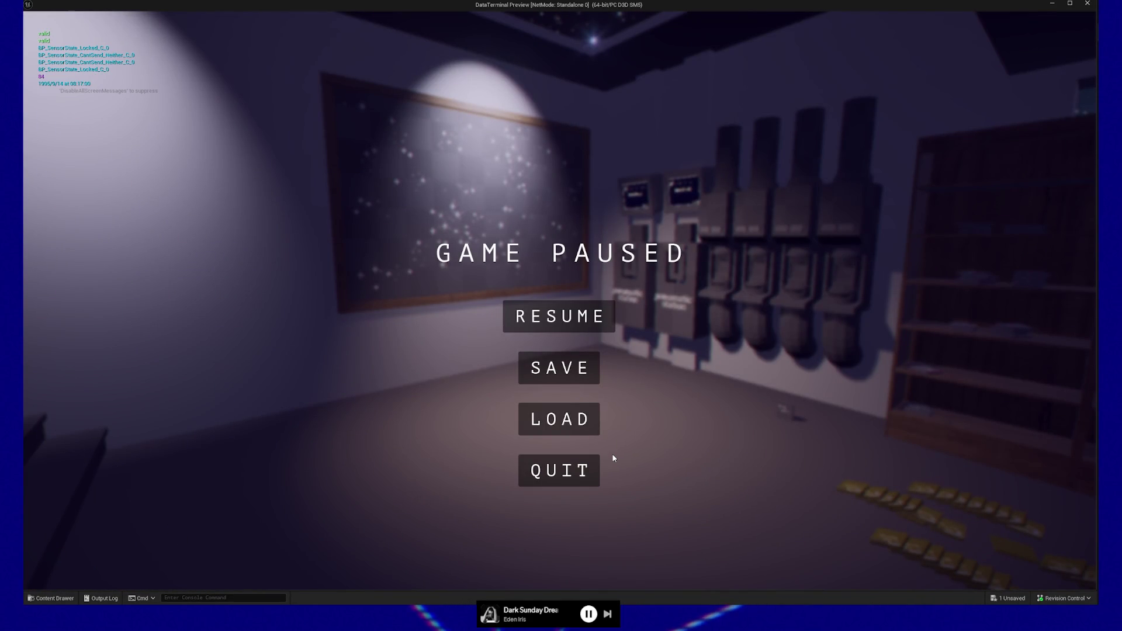
click(556, 482)
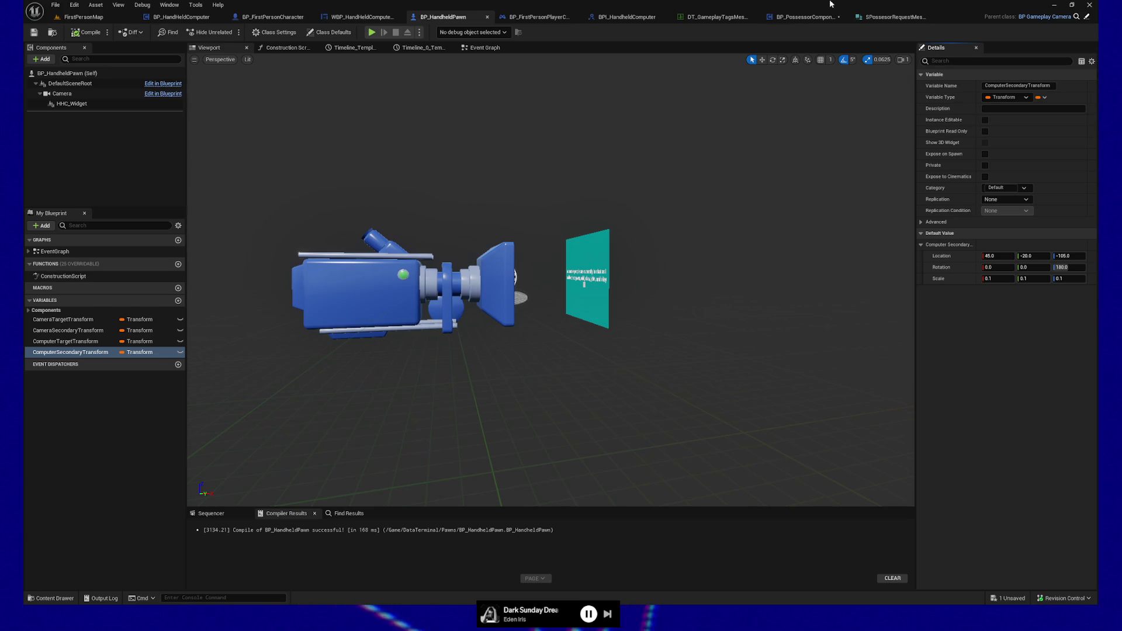
- Save BP_PossessorComponent, enlarge the FirstPersonMap viewport, and open the WBP_HandHeldComputer widget layout
click(806, 17)
key(ctrl+s)
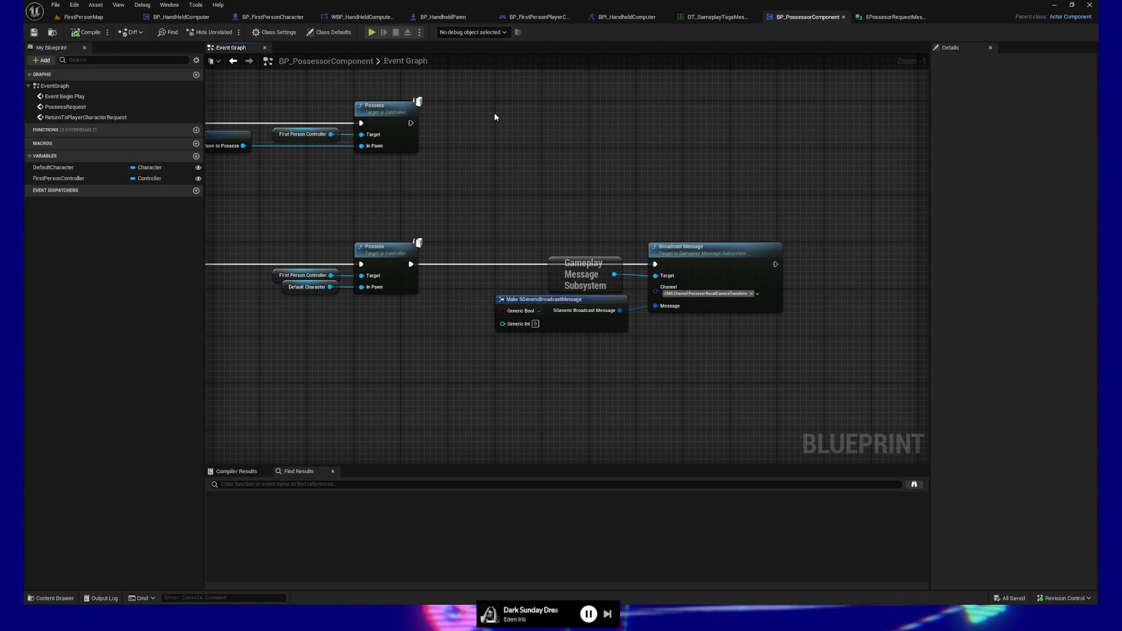
click(83, 17)
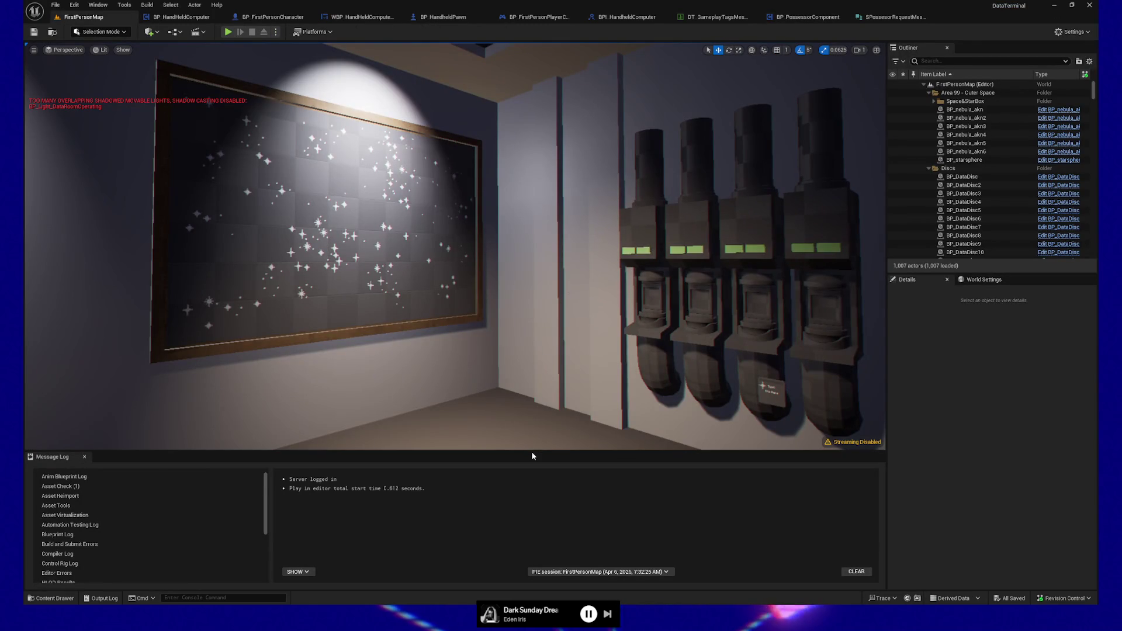
drag(531, 454, 538, 505)
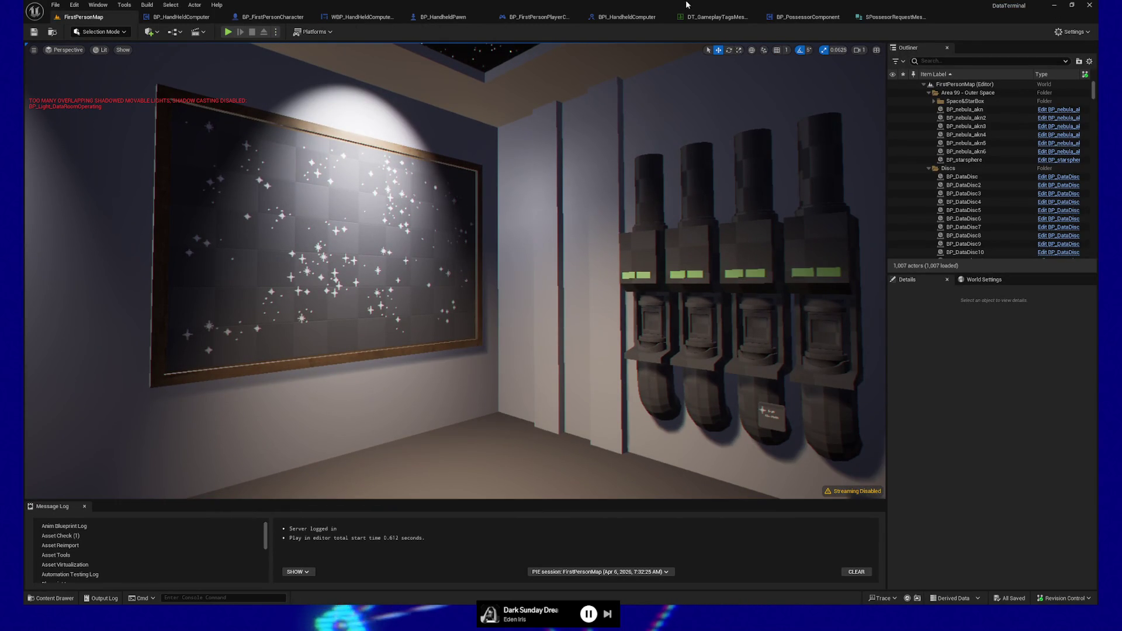
click(379, 17)
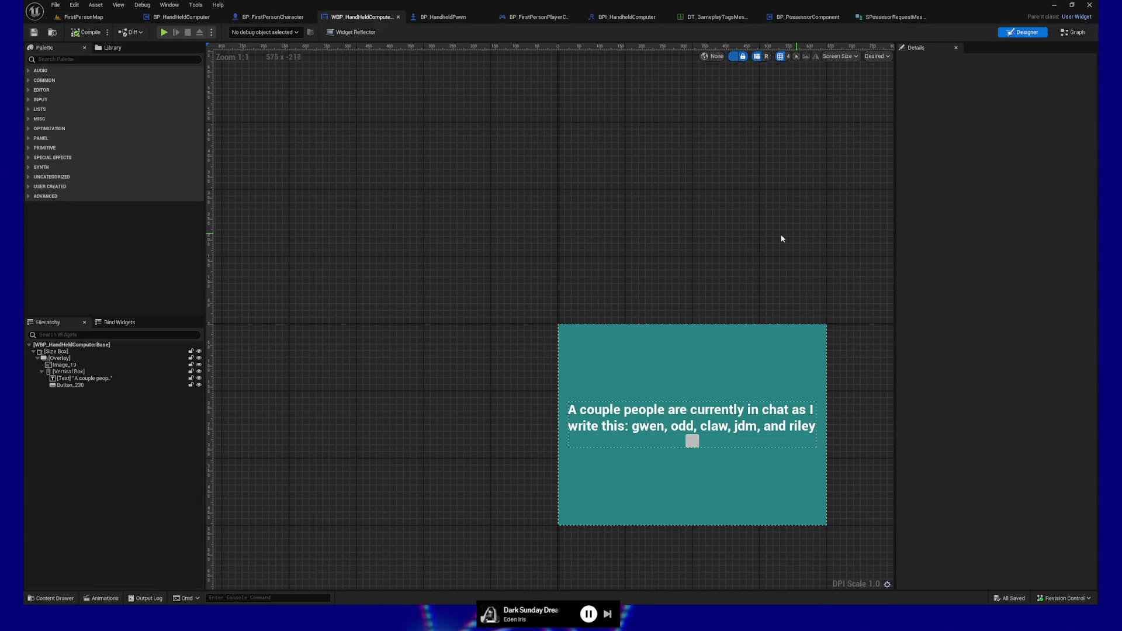
mouse_move(755, 239)
mouse_down()
mouse_move(593, 131)
mouse_move(630, 128)
mouse_up()
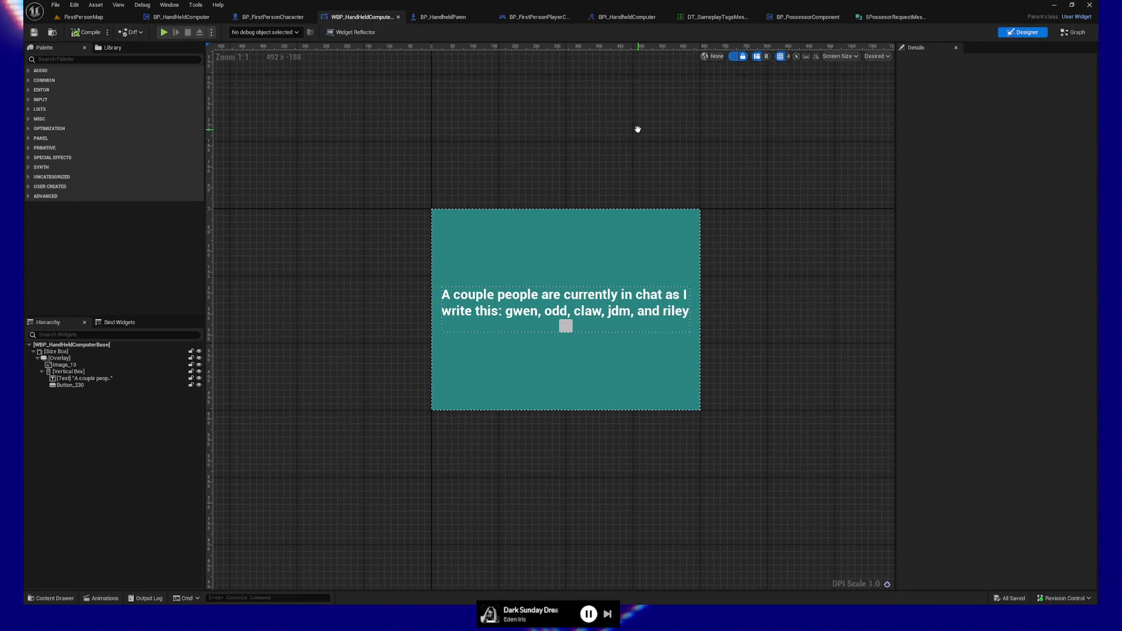
scroll(563, 231, up, 2)
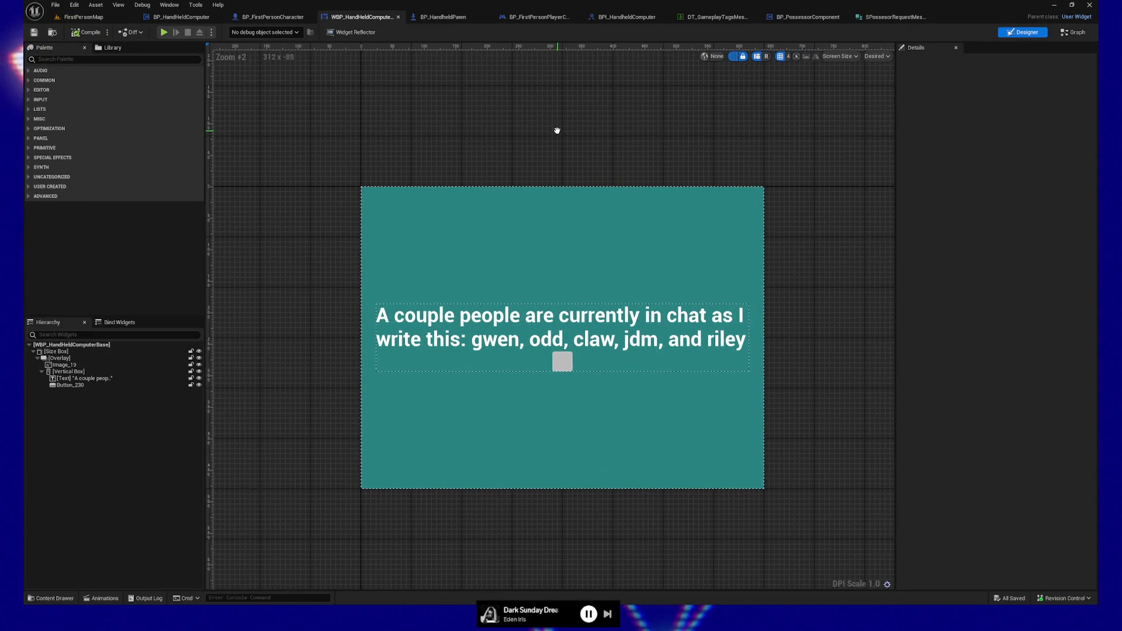
click(33, 167)
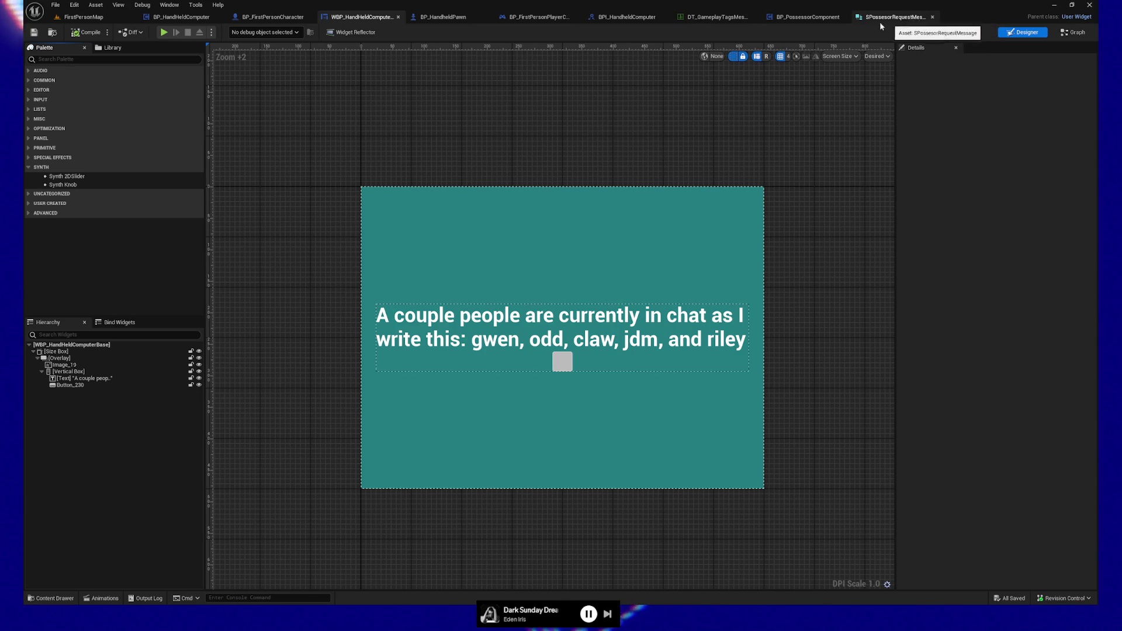
click(439, 17)
- Search HHC_Widget's Details for a 'buffer' setting, then clear the search filter
click(66, 105)
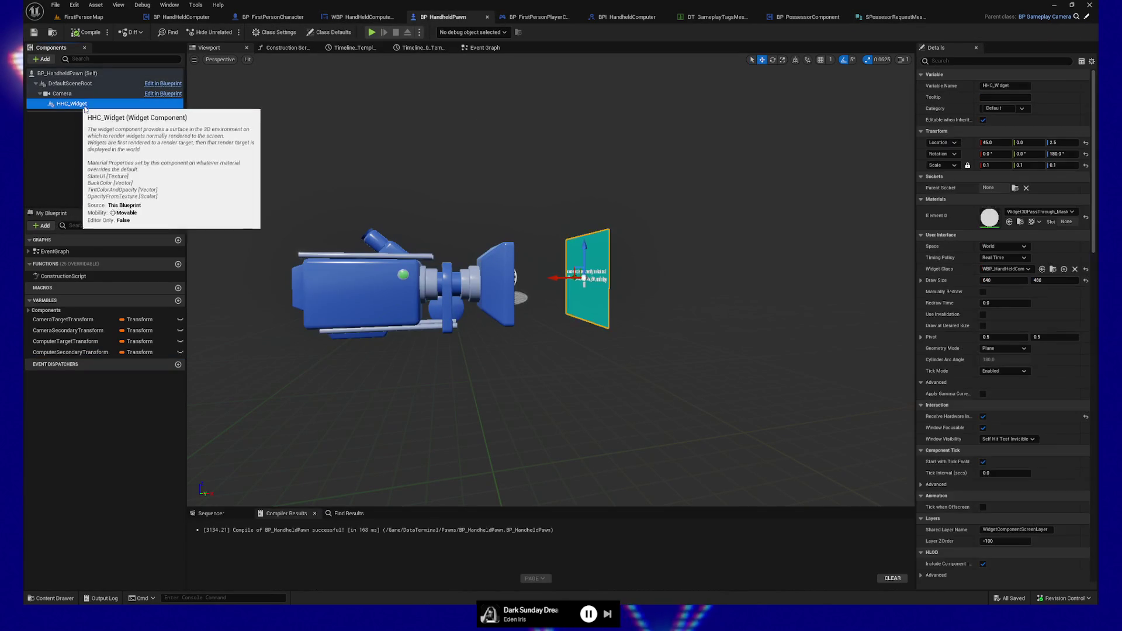
click(967, 60)
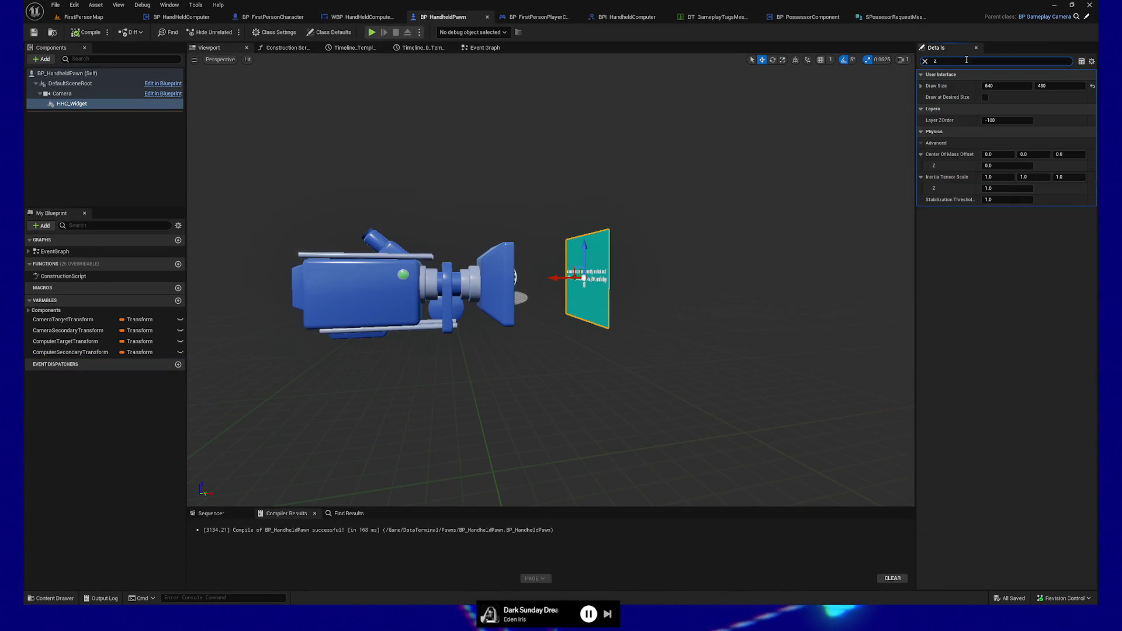
text(fer)
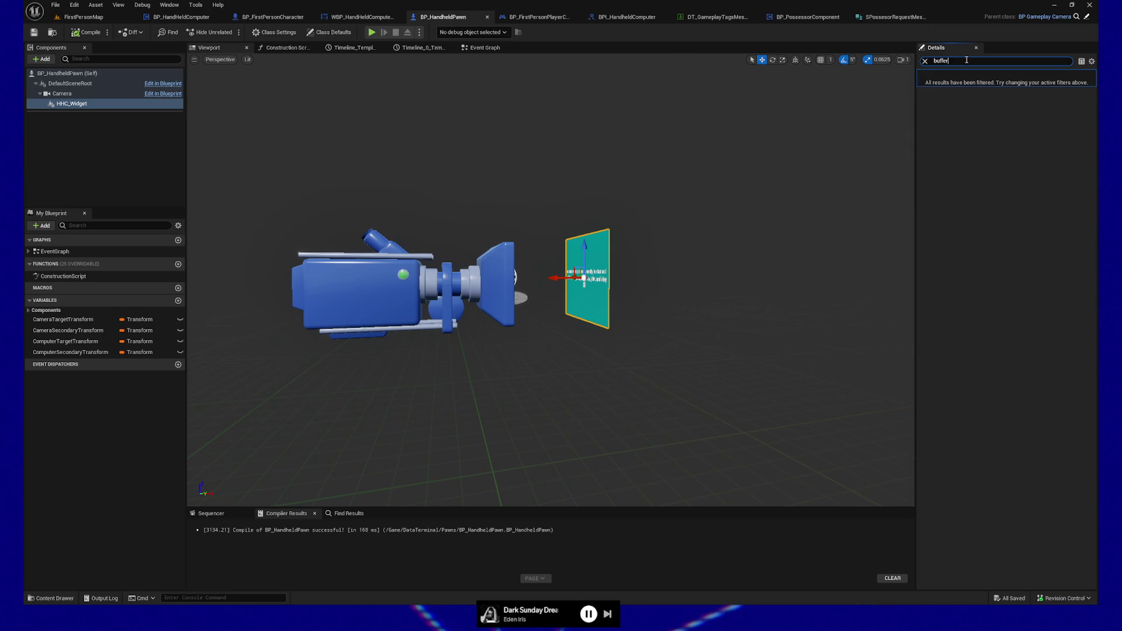
key(Escape)
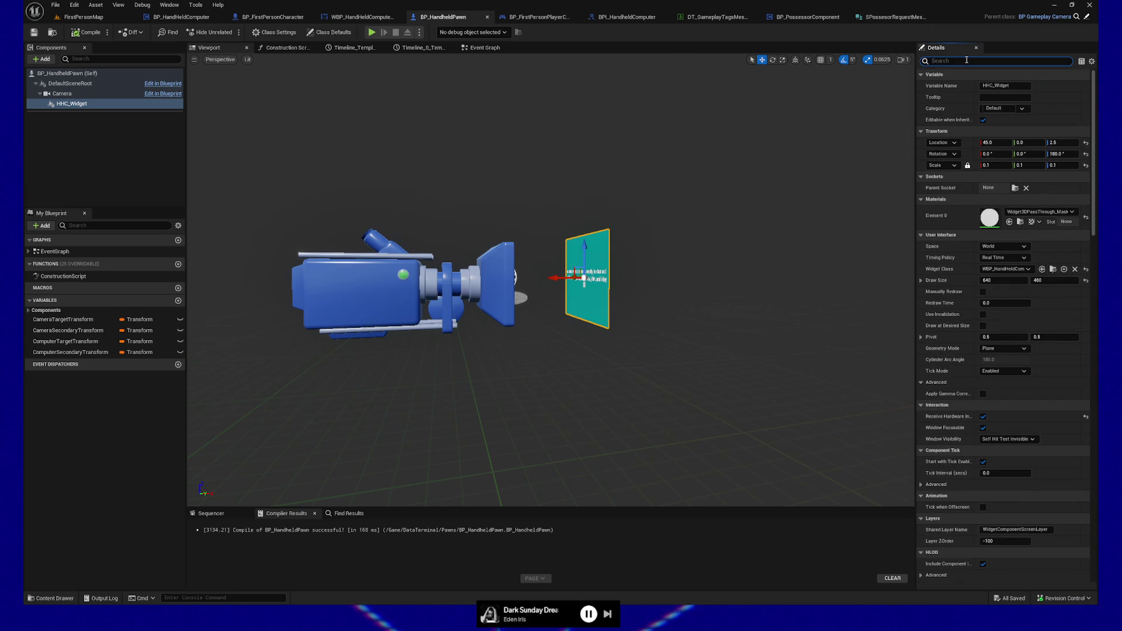
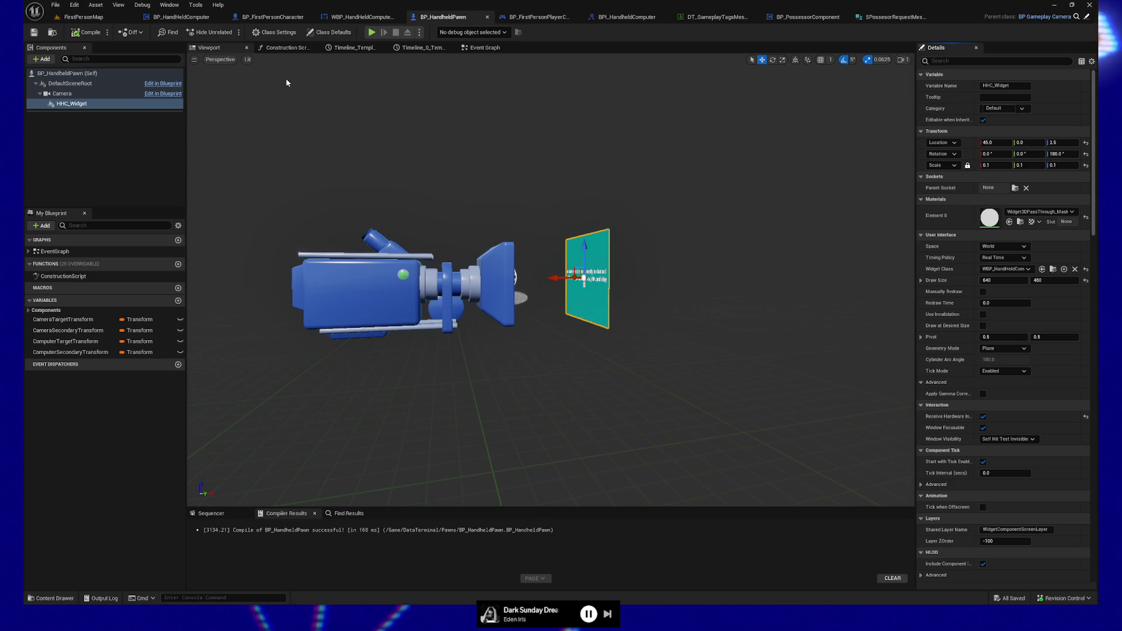
- Open the WBP_HandHeldComputer widget from FirstPersonMap and select the Image_19 background layer
click(82, 17)
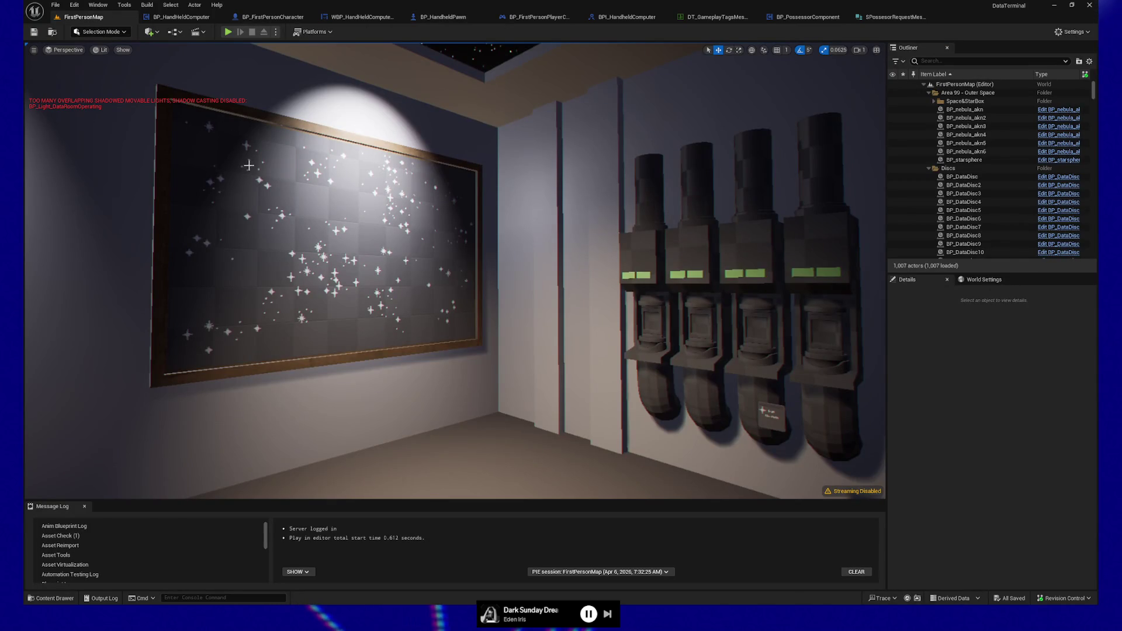
click(361, 17)
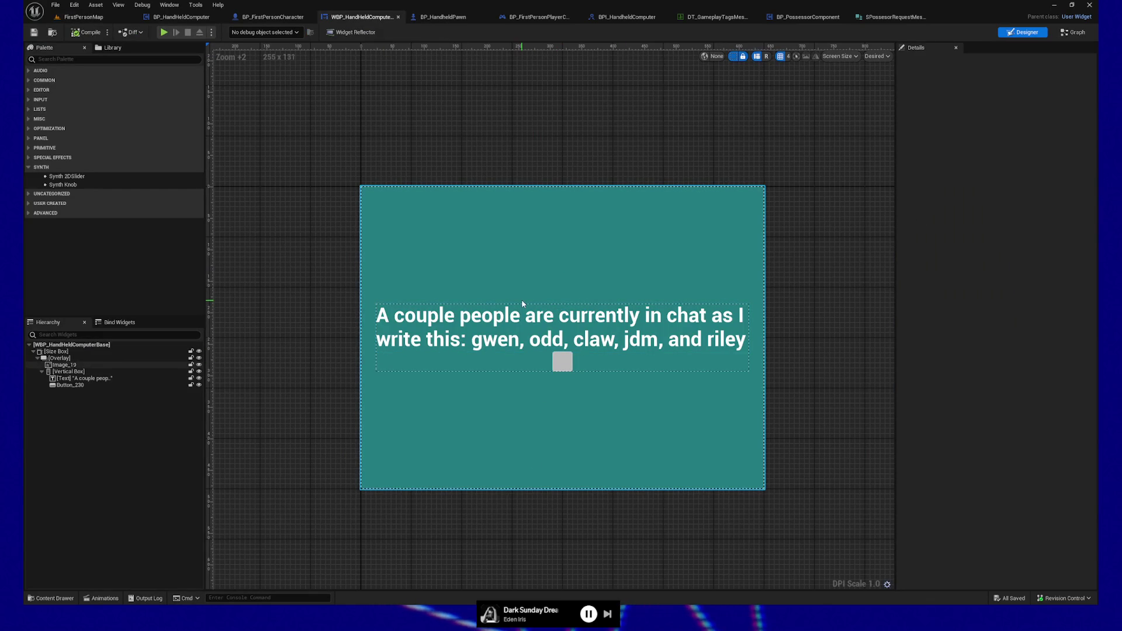
click(80, 351)
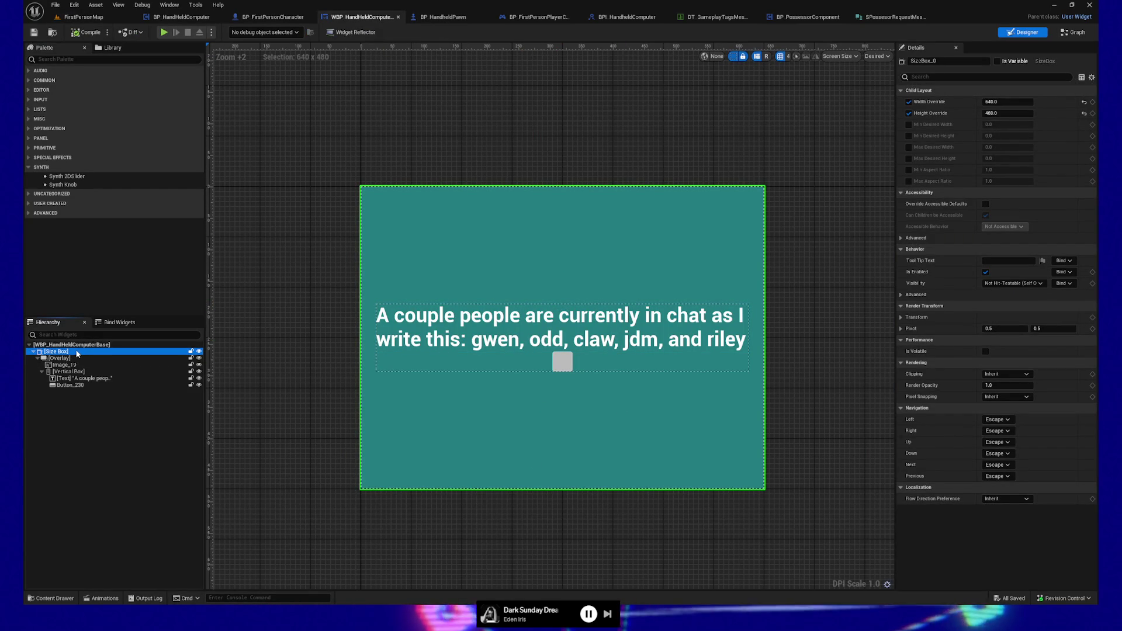
click(77, 358)
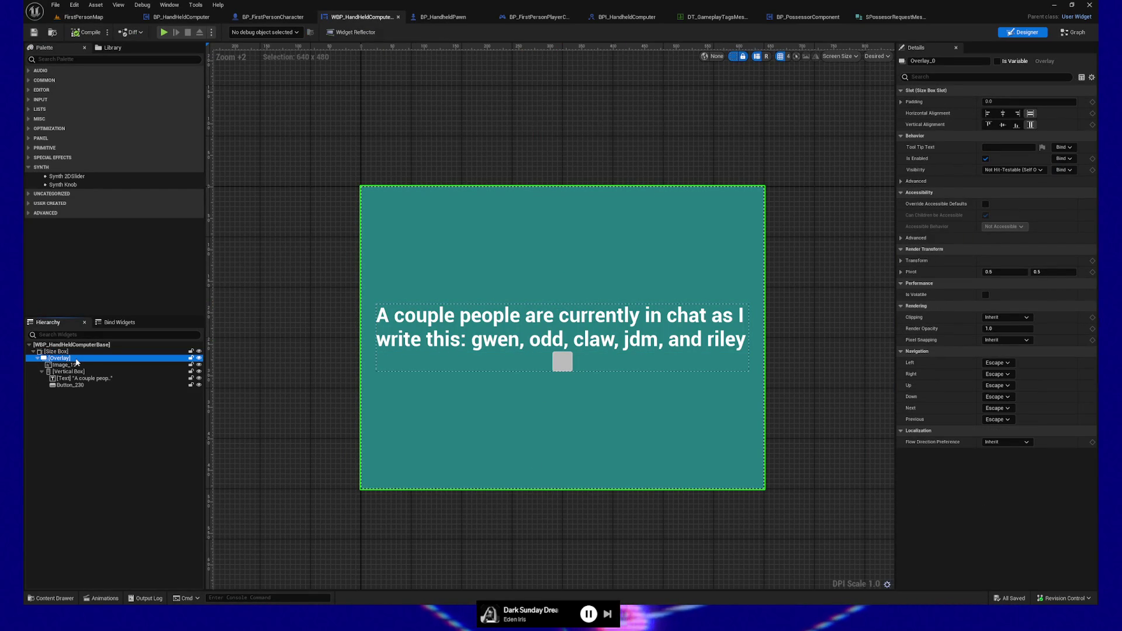
click(77, 364)
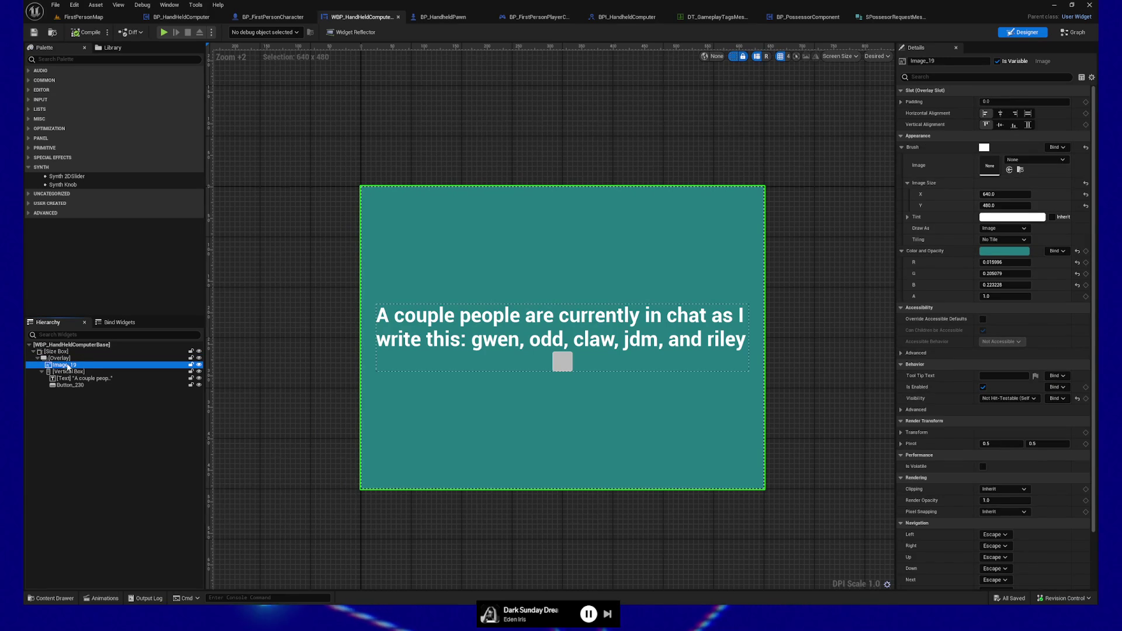
- Rename Image_19 to Background
double_click(68, 365)
text(Backg)
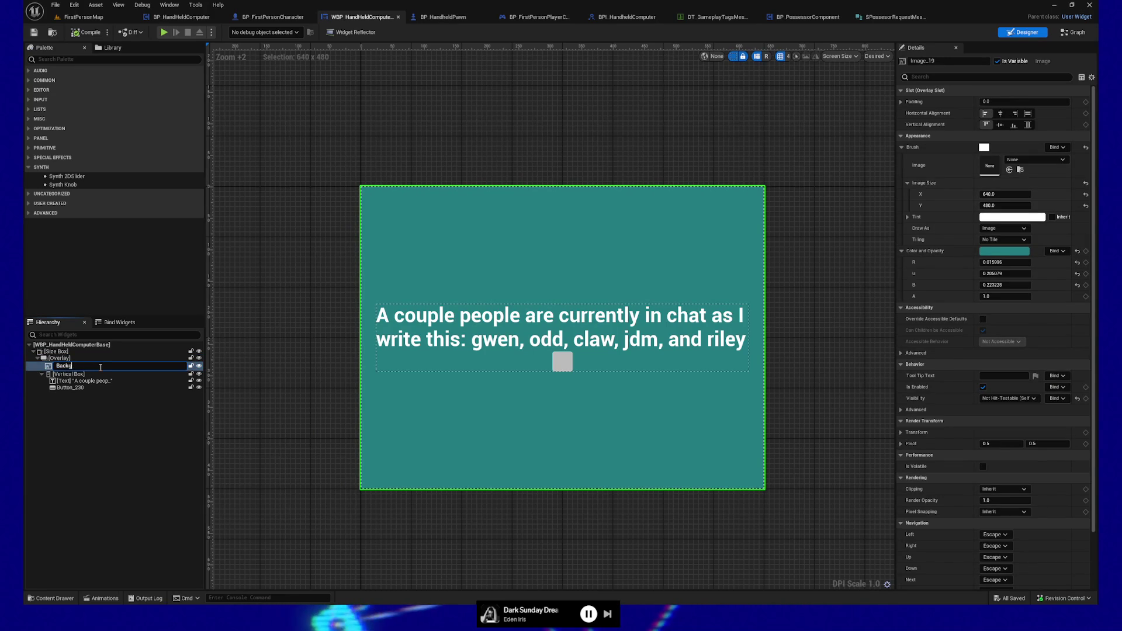
text(round)
key(Return)
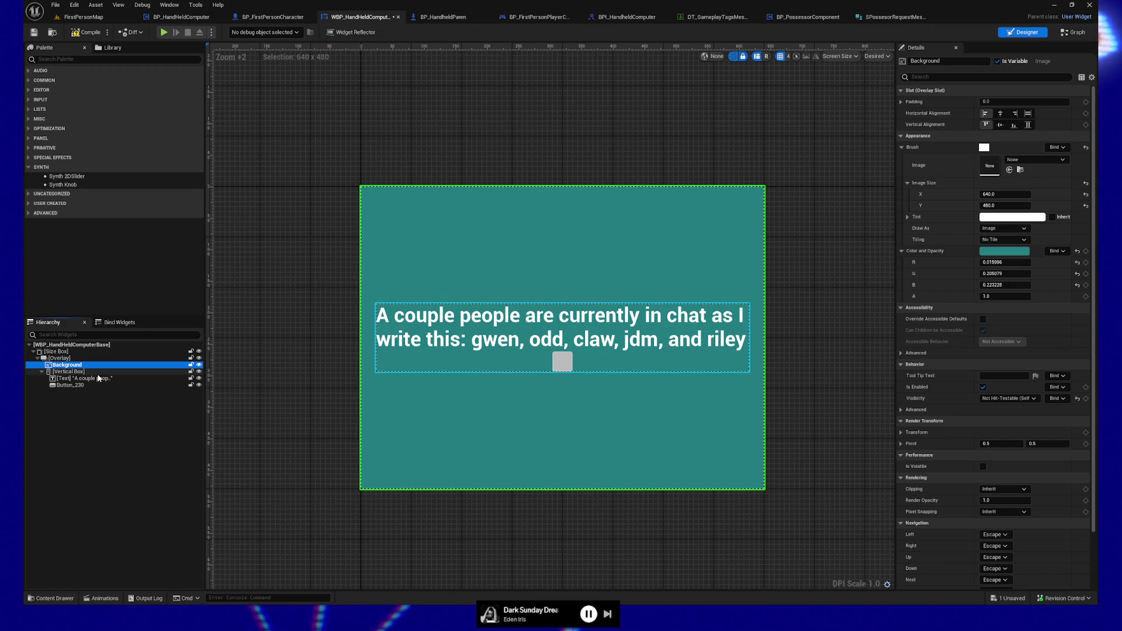
- Set the vertical box's horizontal and vertical alignment to Fill
click(85, 373)
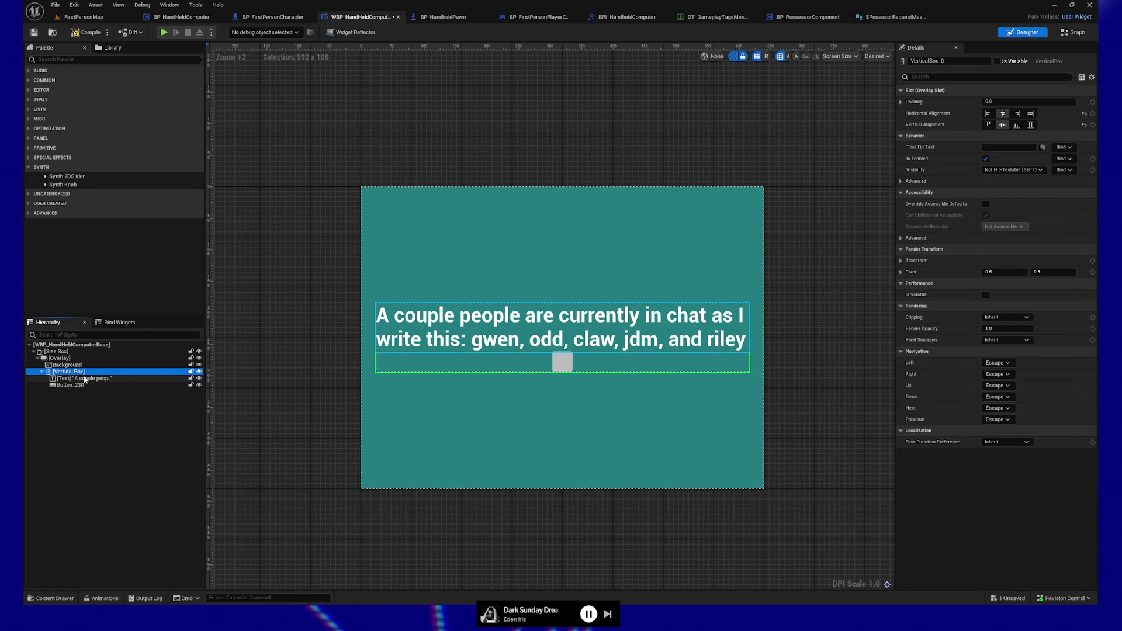
click(1031, 114)
click(1030, 125)
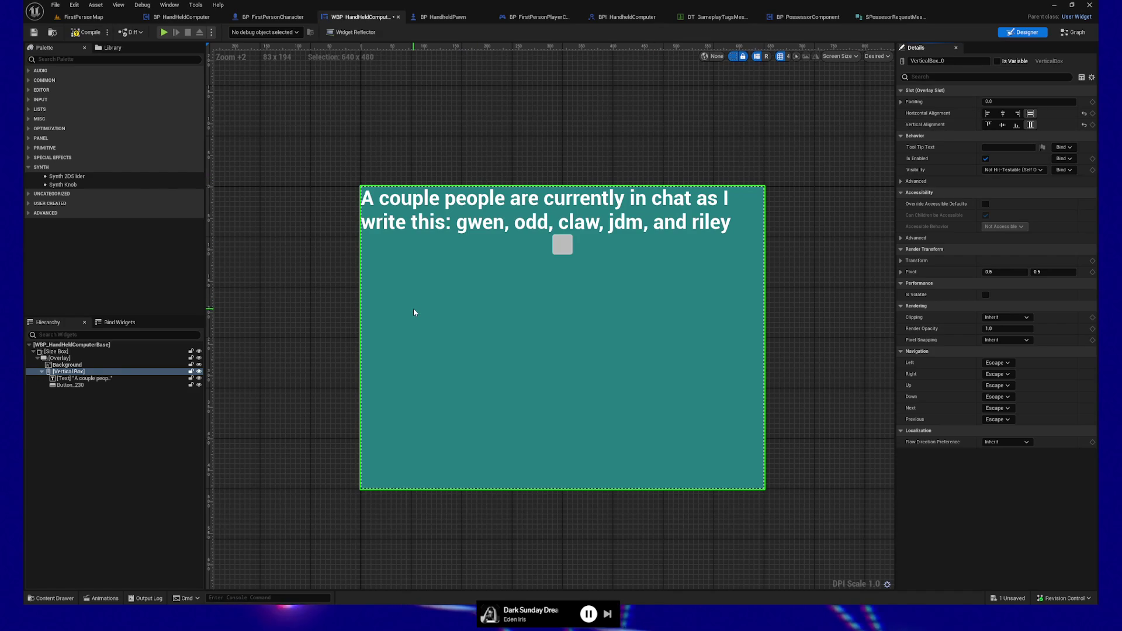
- Rename the vertical box to Content Box - Vertical
click(80, 374)
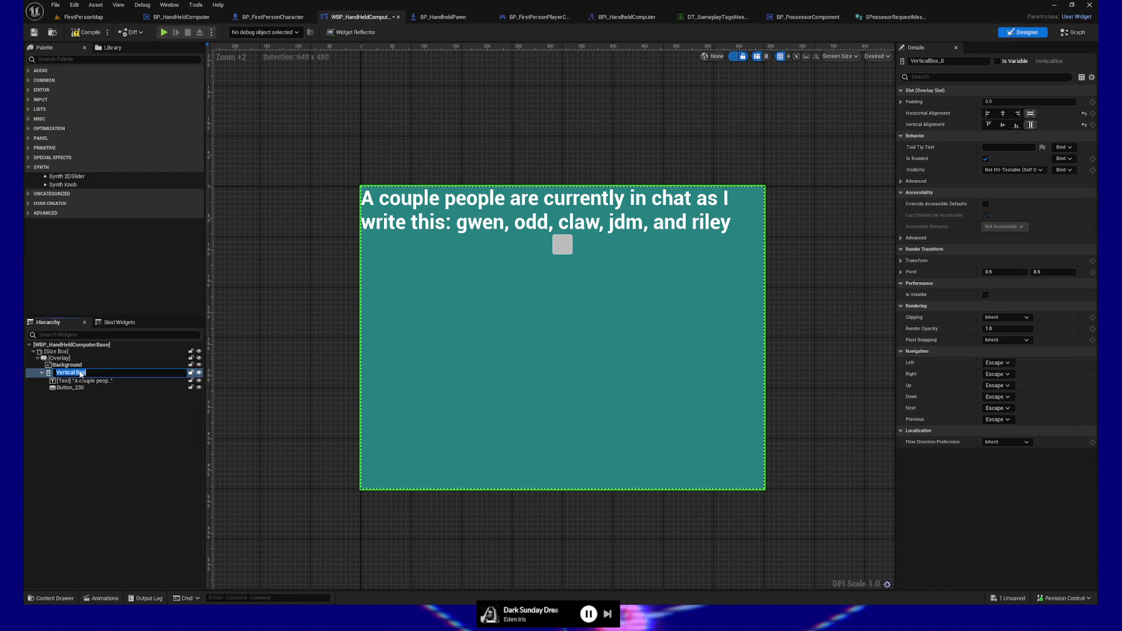
key(ctrl+shift+Right)
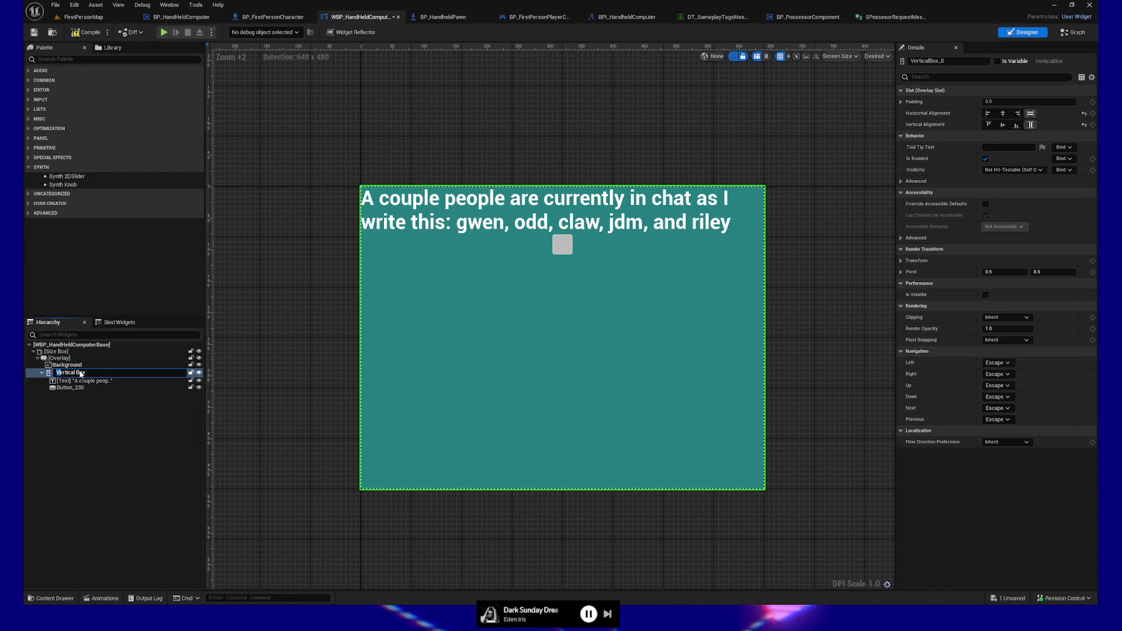
text(ntent Box - Vertical)
key(Return)
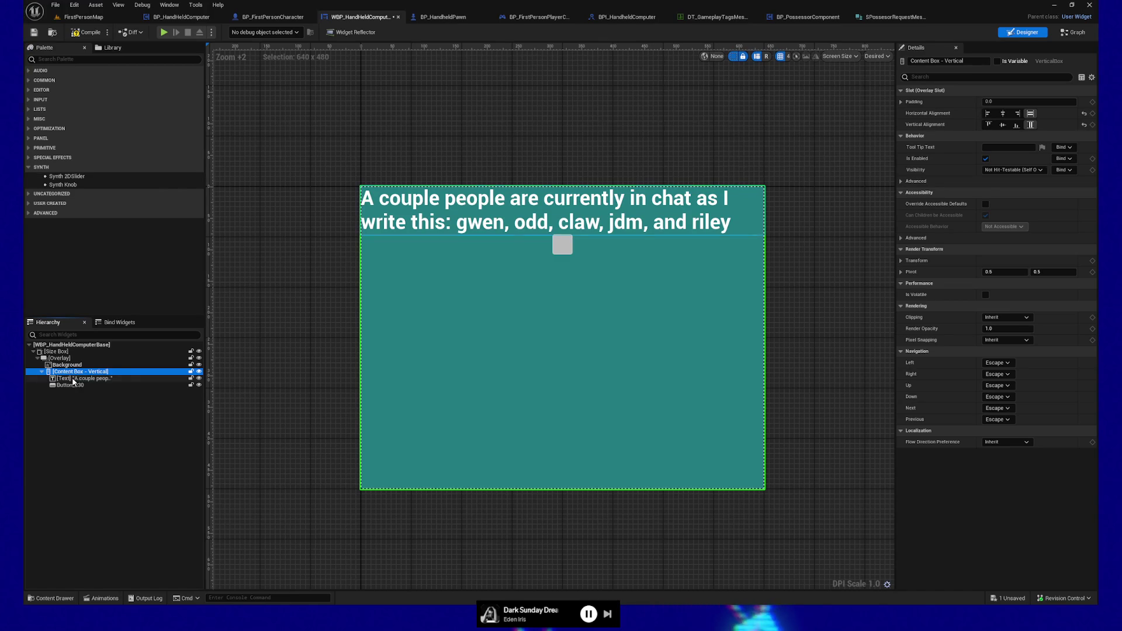
- Compare the Text and Button_230 settings by selecting each in turn
click(73, 379)
click(74, 385)
click(76, 379)
click(74, 384)
click(76, 379)
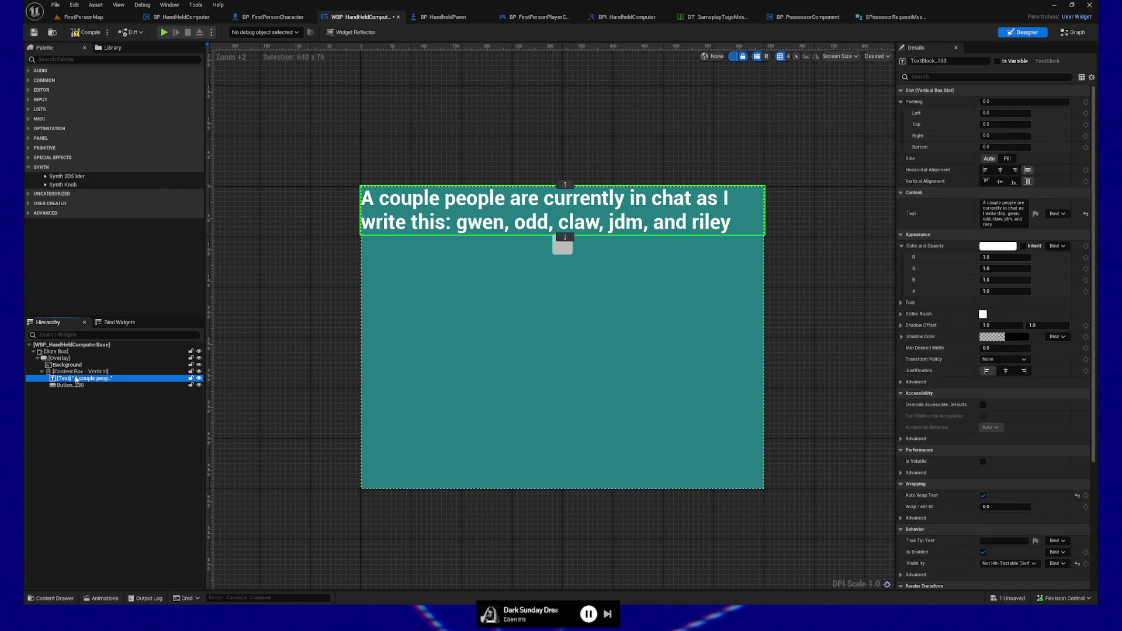
click(75, 385)
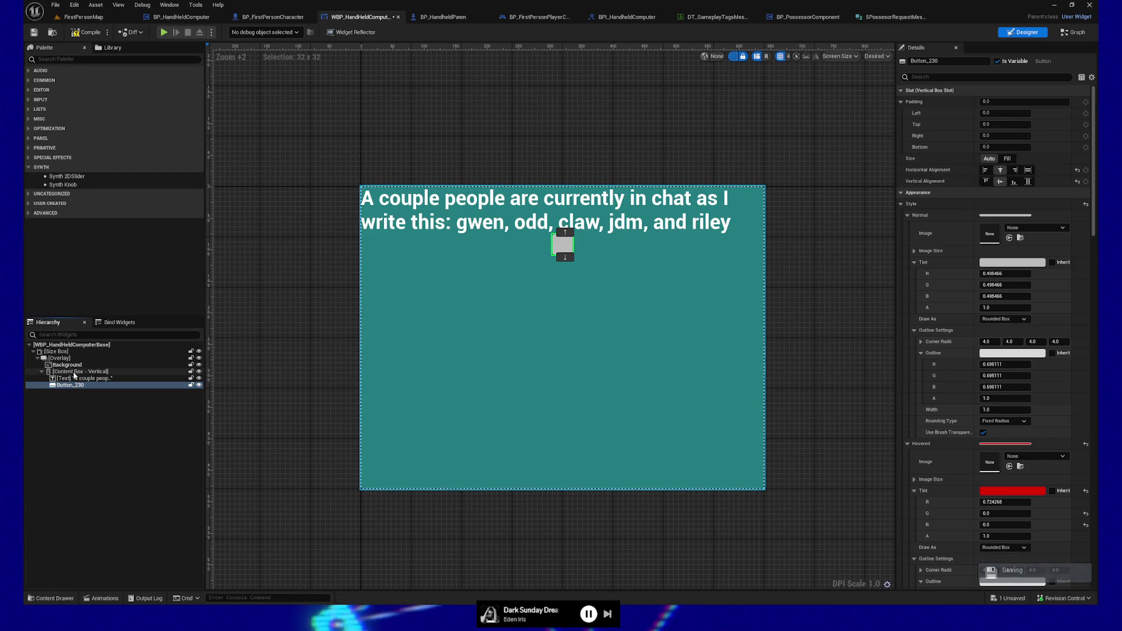
- Collapse Content Box - Vertical in the Hierarchy
click(75, 373)
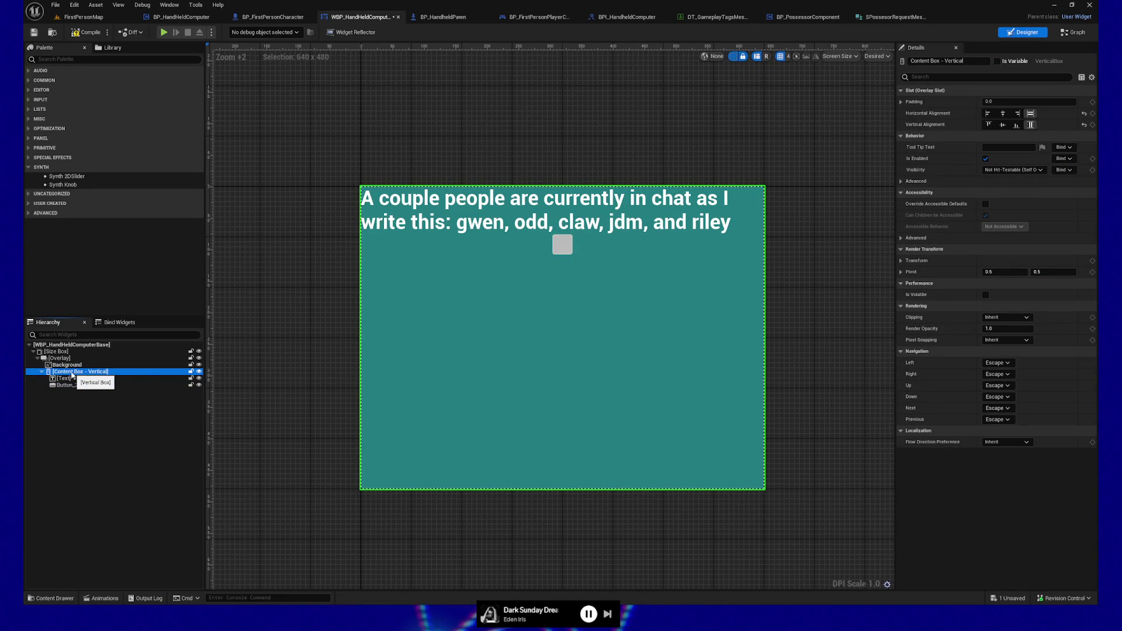
right_click(72, 376)
mouse_move(111, 462)
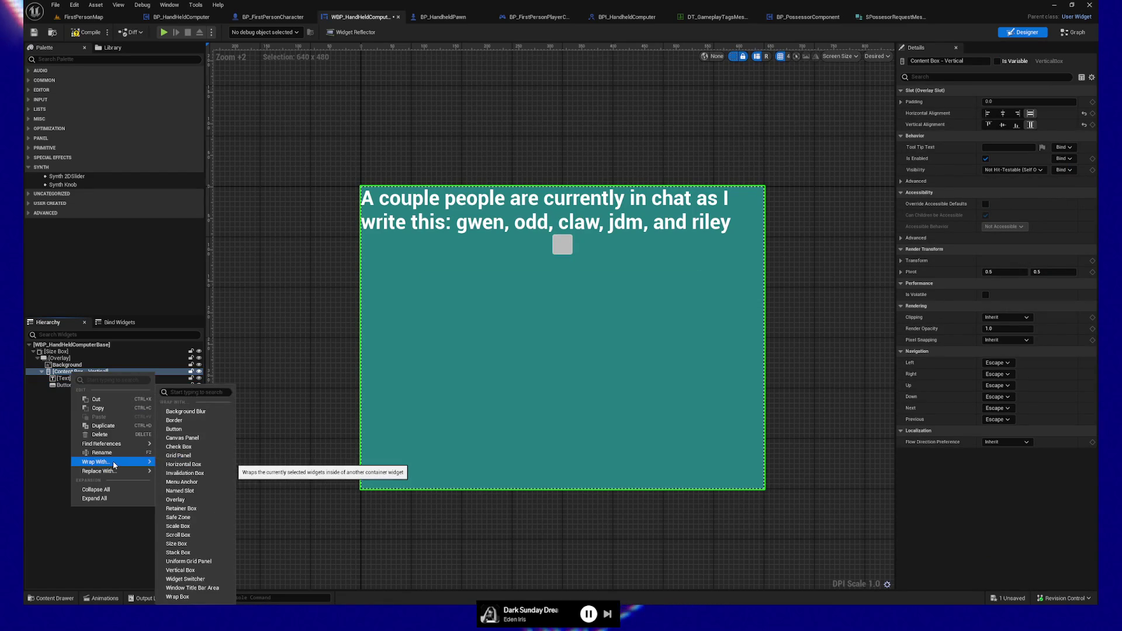
click(40, 423)
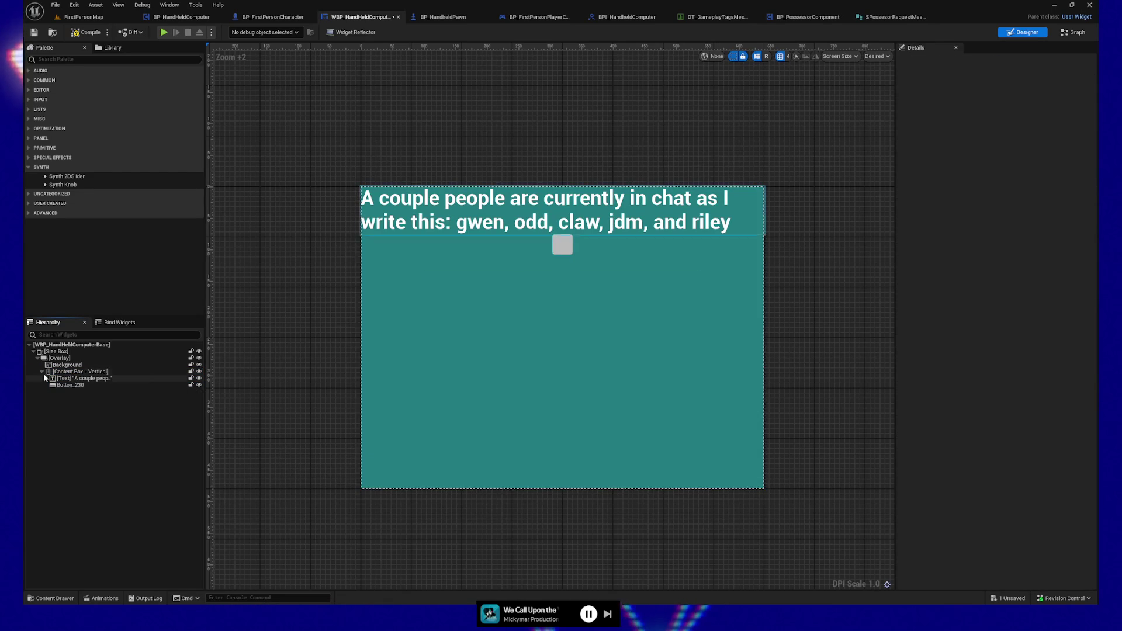
click(41, 371)
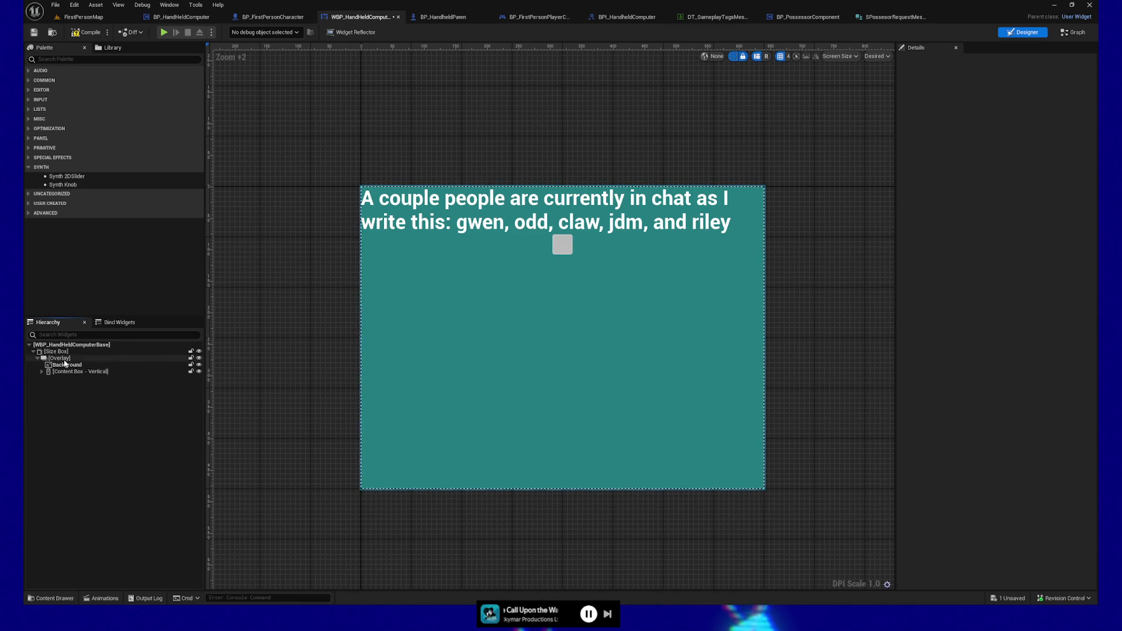
- Add a new Vertical Box from the Palette into the Overlay
right_click(61, 358)
mouse_move(89, 460)
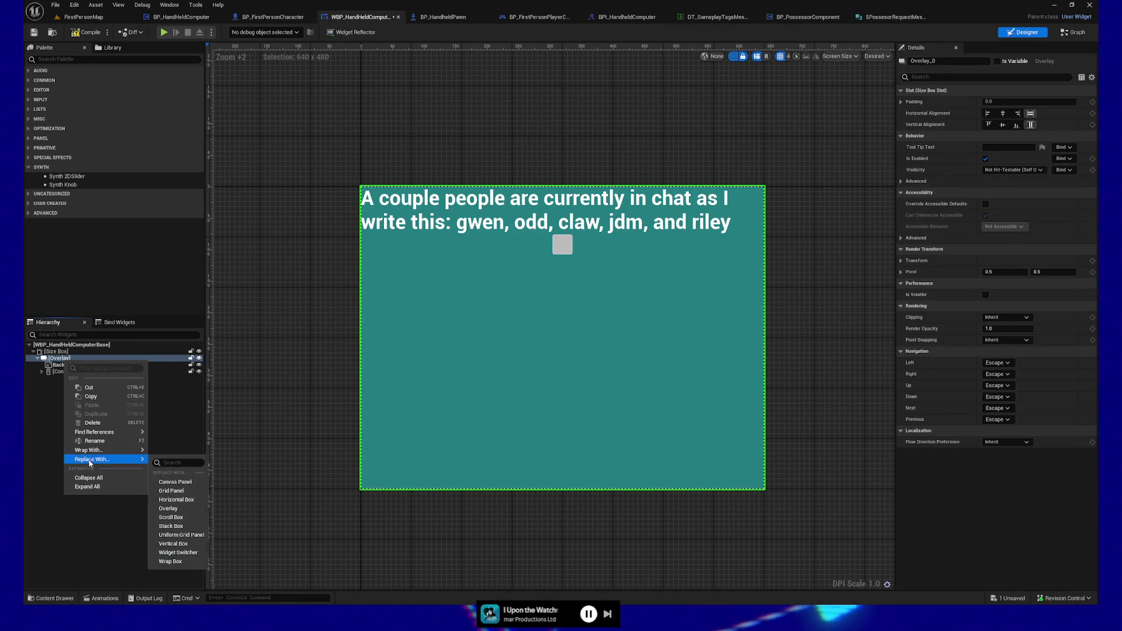
click(40, 442)
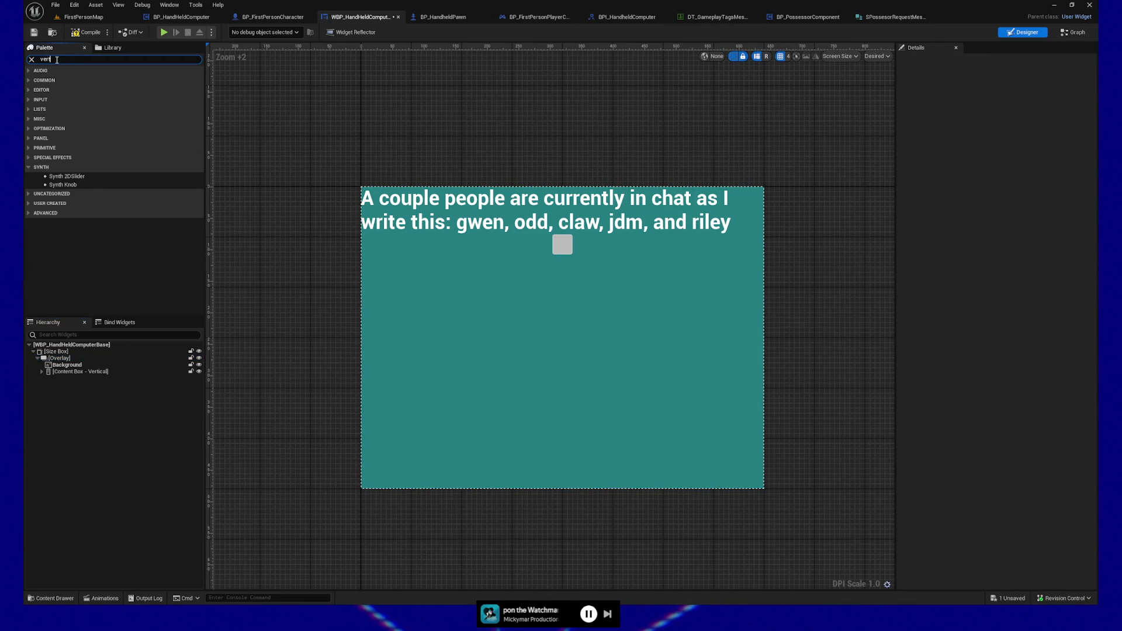
mouse_move(61, 79)
mouse_down()
mouse_move(54, 362)
mouse_move(82, 381)
mouse_up()
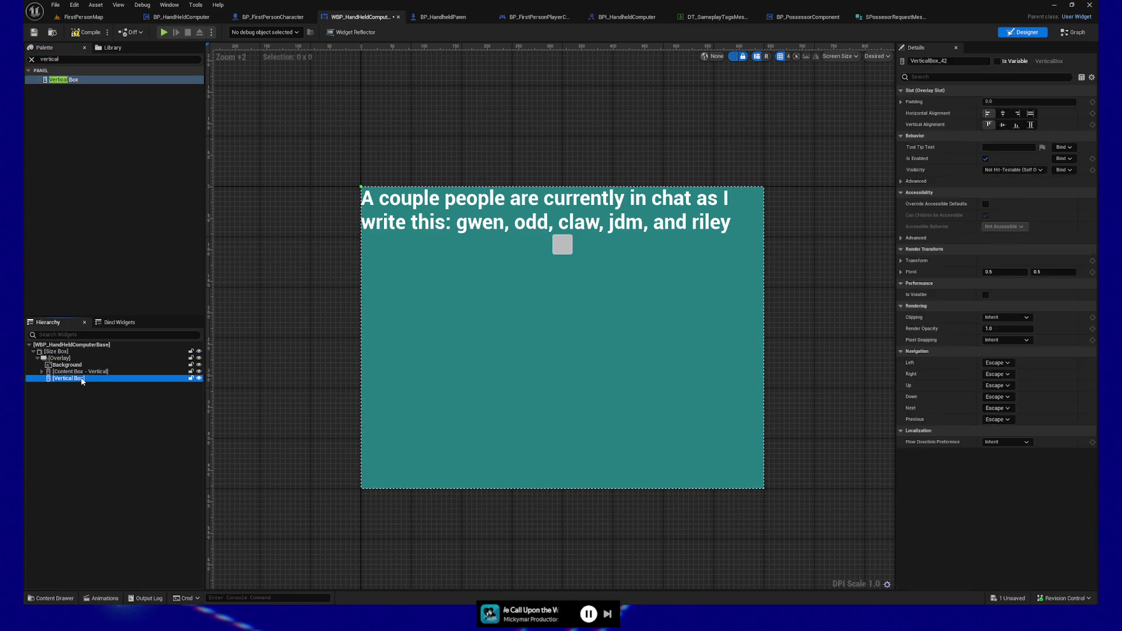
- Name the new vertical box Screensaver - Vertical Box
text(Screensaver)
text( -)
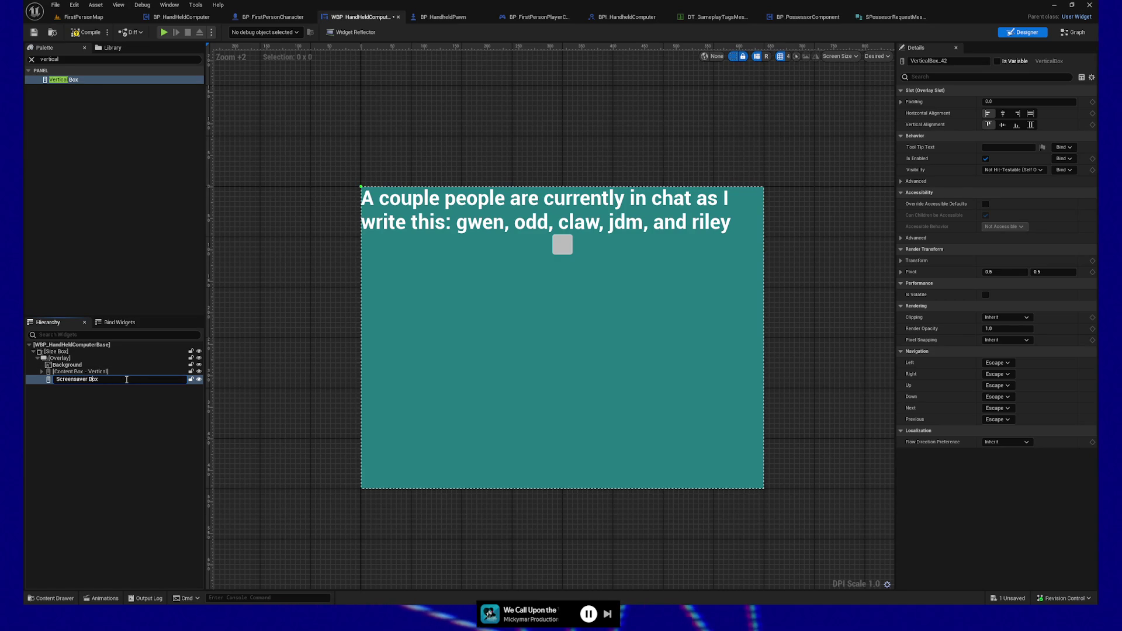
text(ertical)
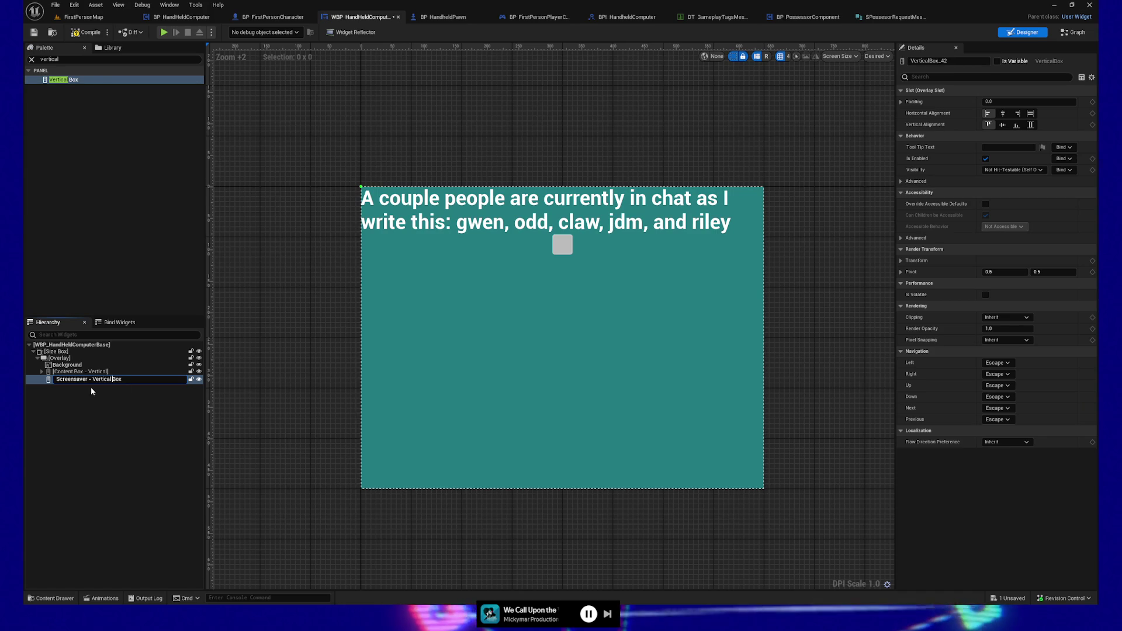
click(91, 371)
- Rename the content box to Content - Vertical Box
click(92, 372)
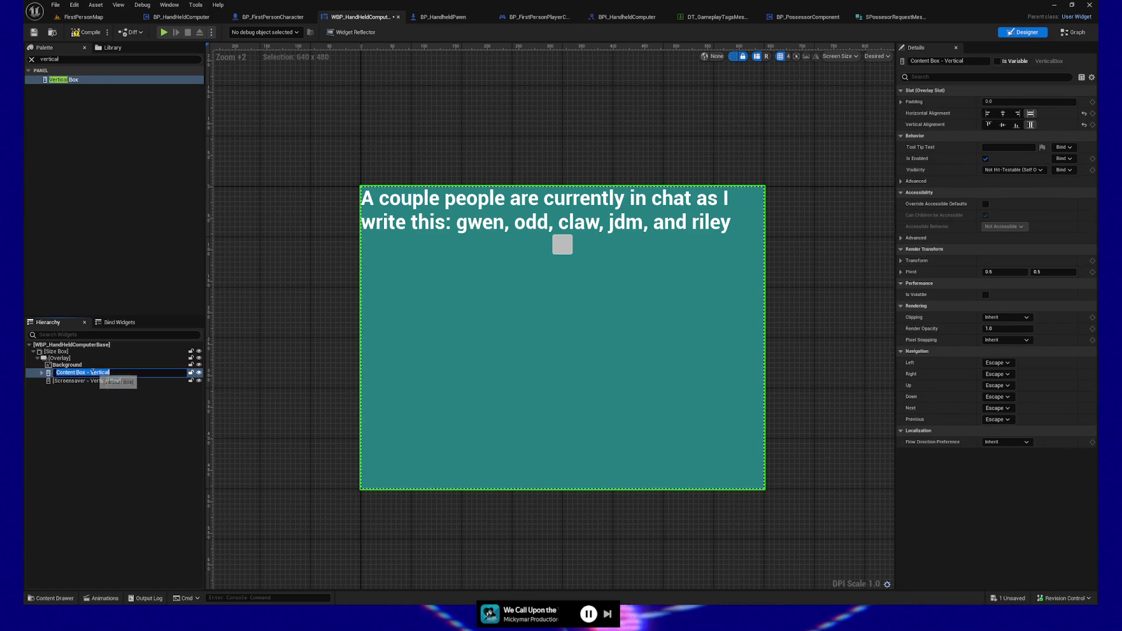
key(BackSpace)
key(BackSpace)
key(BackSpace)
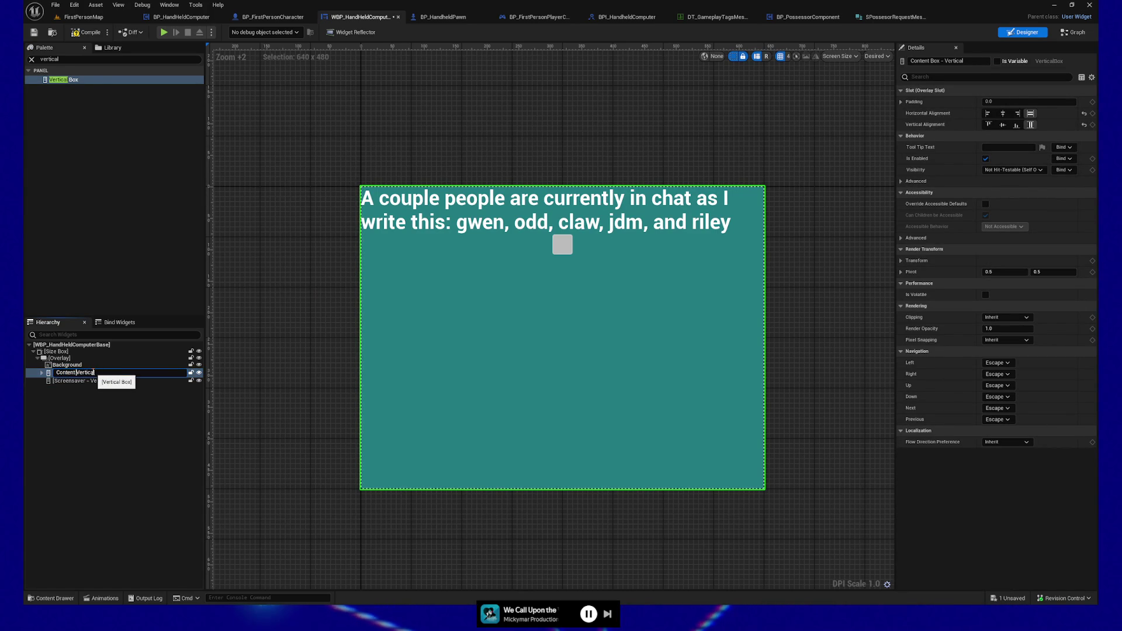
key(End)
text(-)
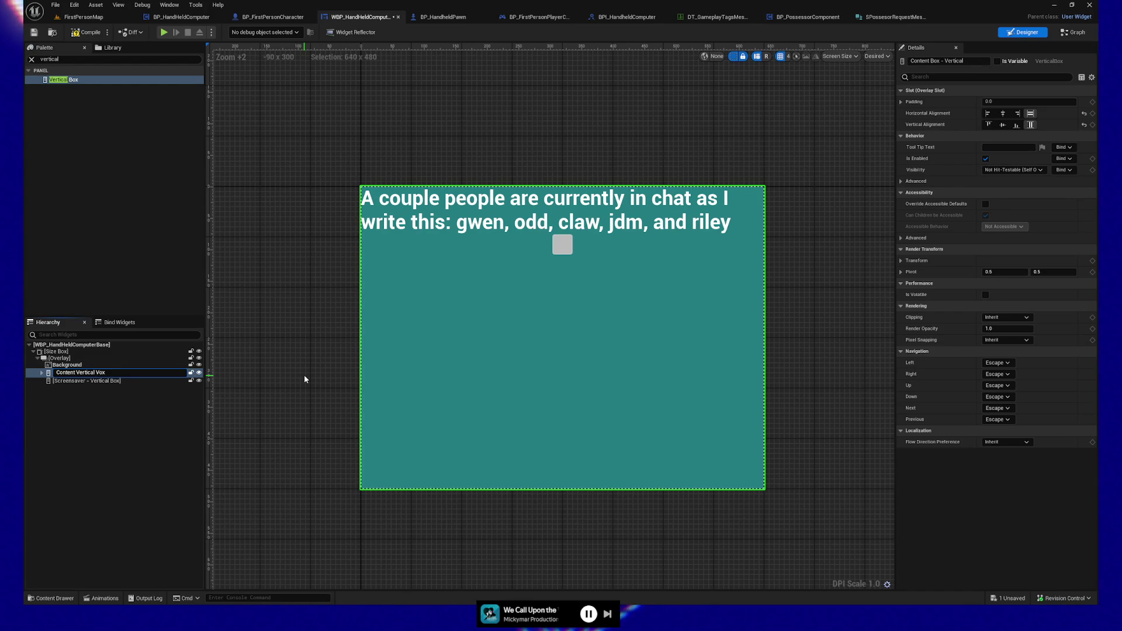
key(BackSpace)
text(Box)
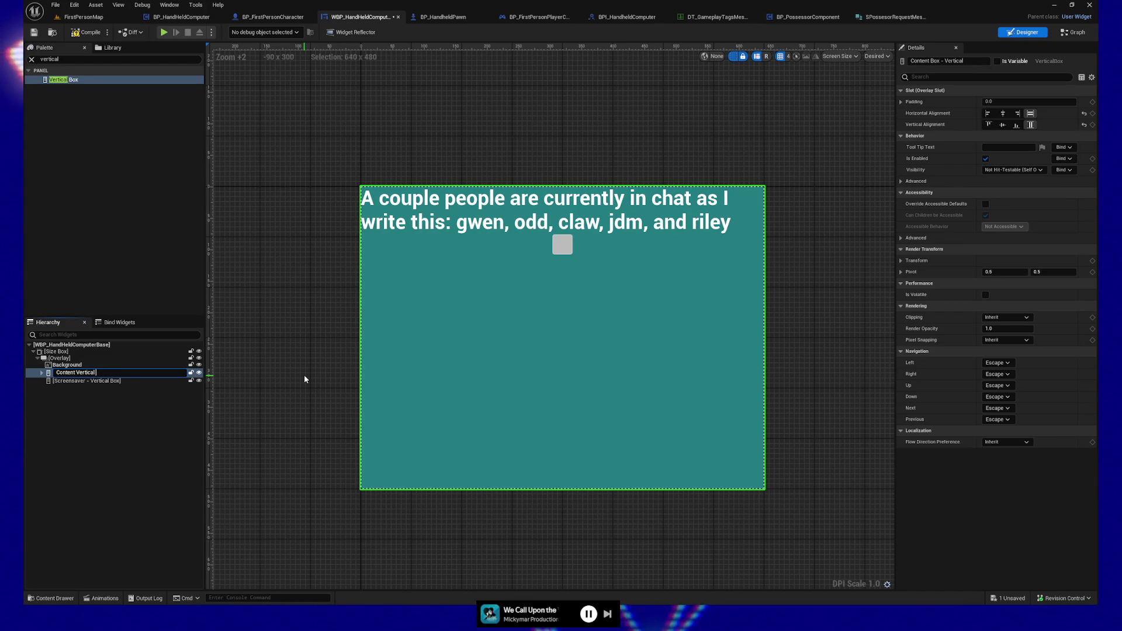
key(ctrl+Left)
text(-)
key(Return)
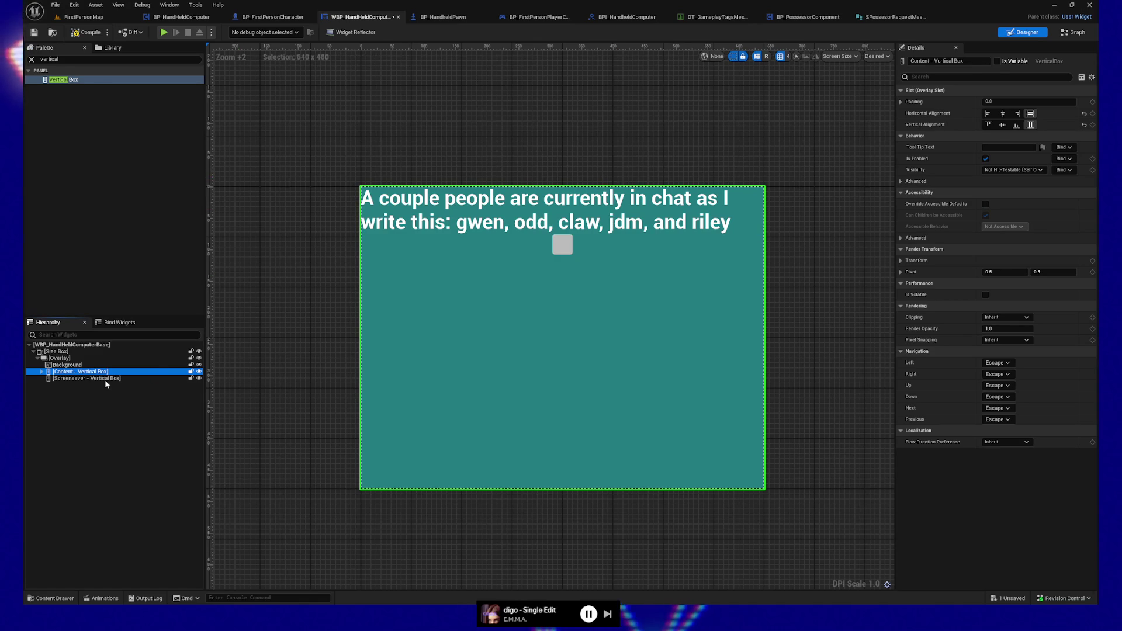
- Make Screensaver - Vertical Box a variable, compile, and copy Background into it
click(58, 378)
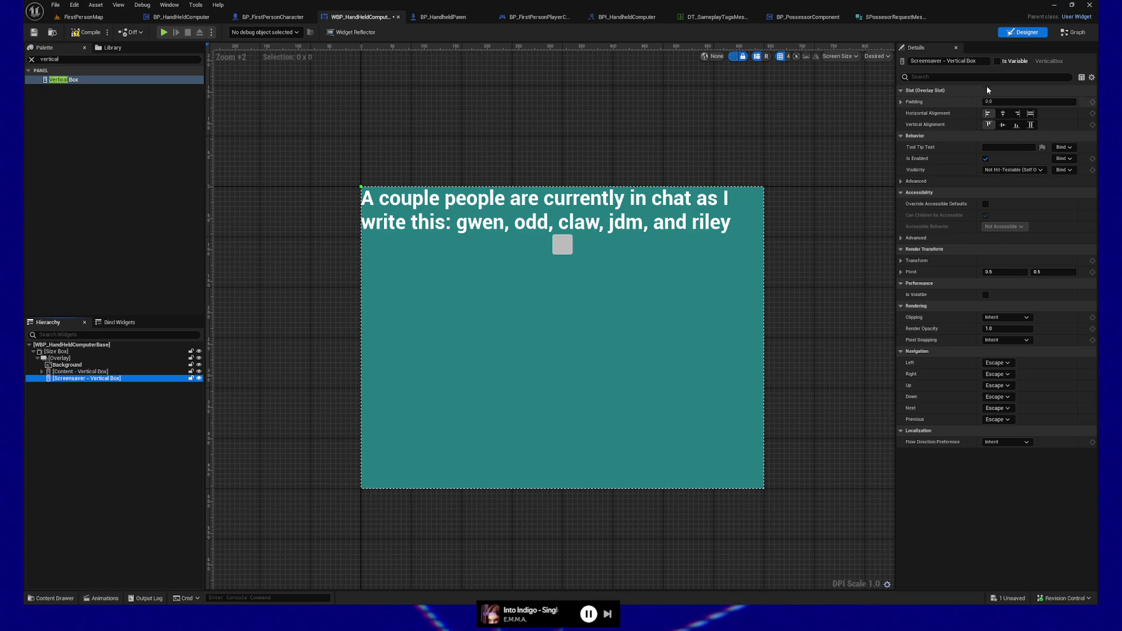
click(998, 60)
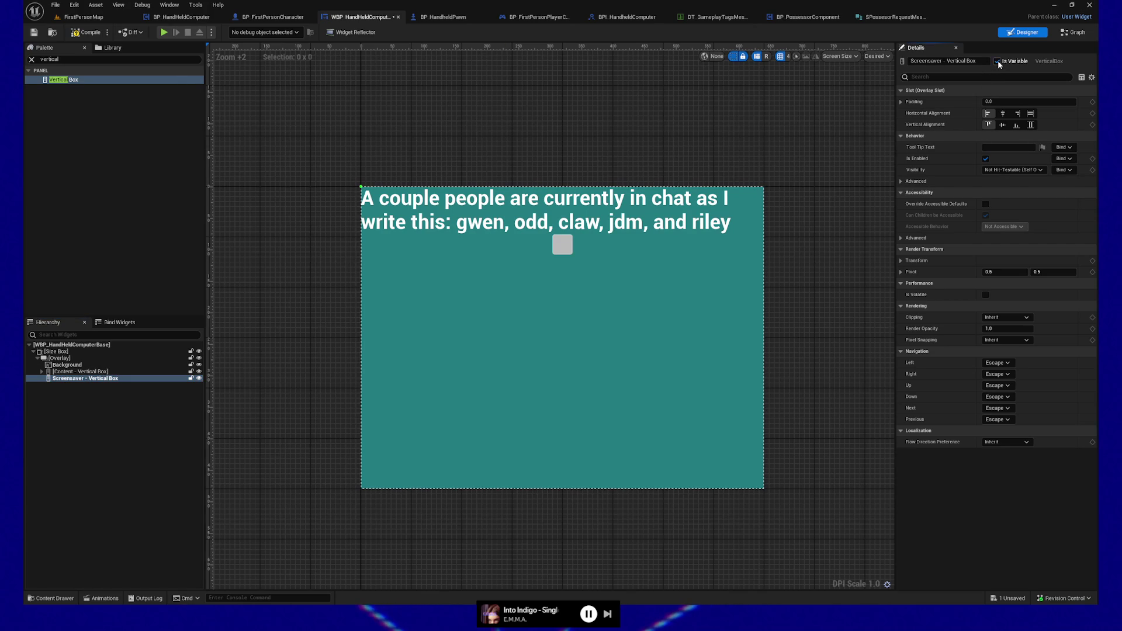
click(88, 34)
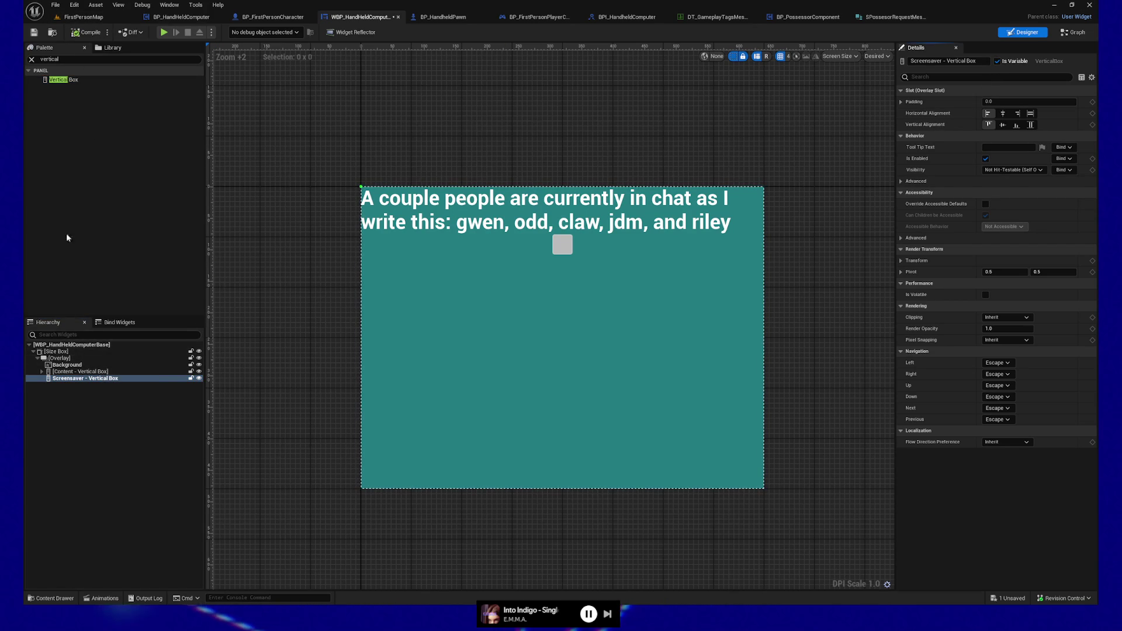
click(67, 364)
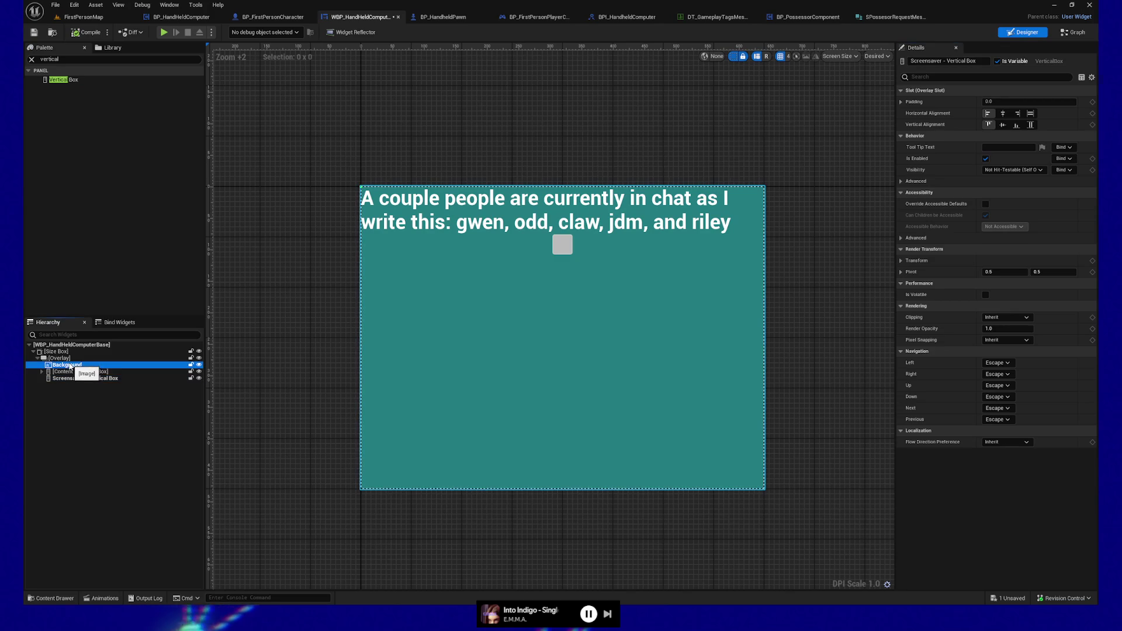
drag(75, 381, 76, 380)
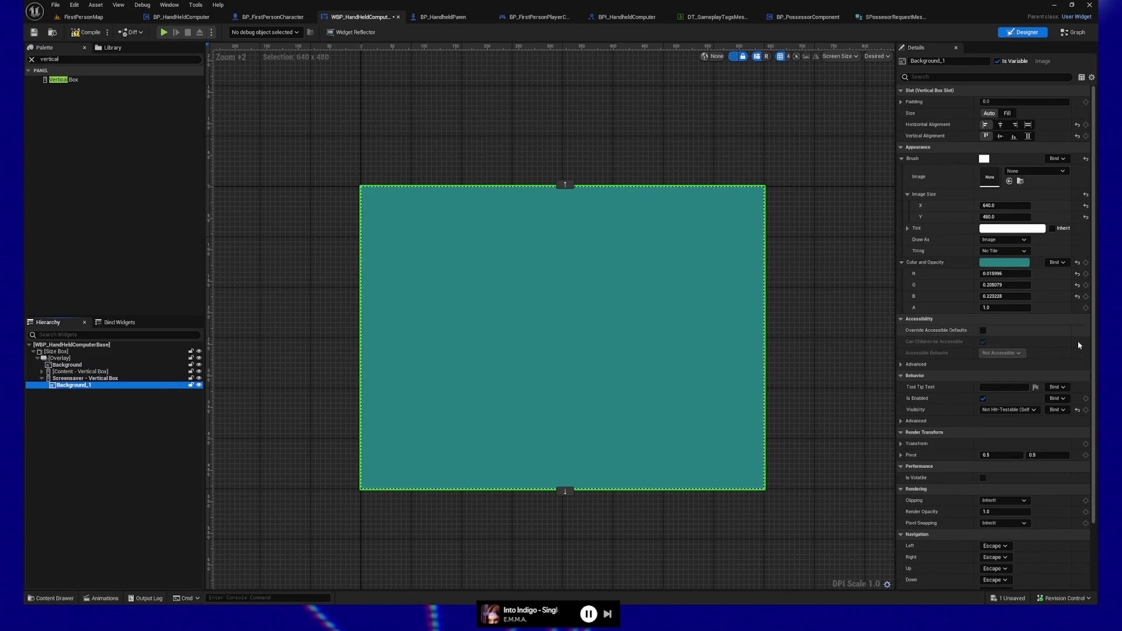
- Set the copied image's colour to black in the Color Picker
click(993, 264)
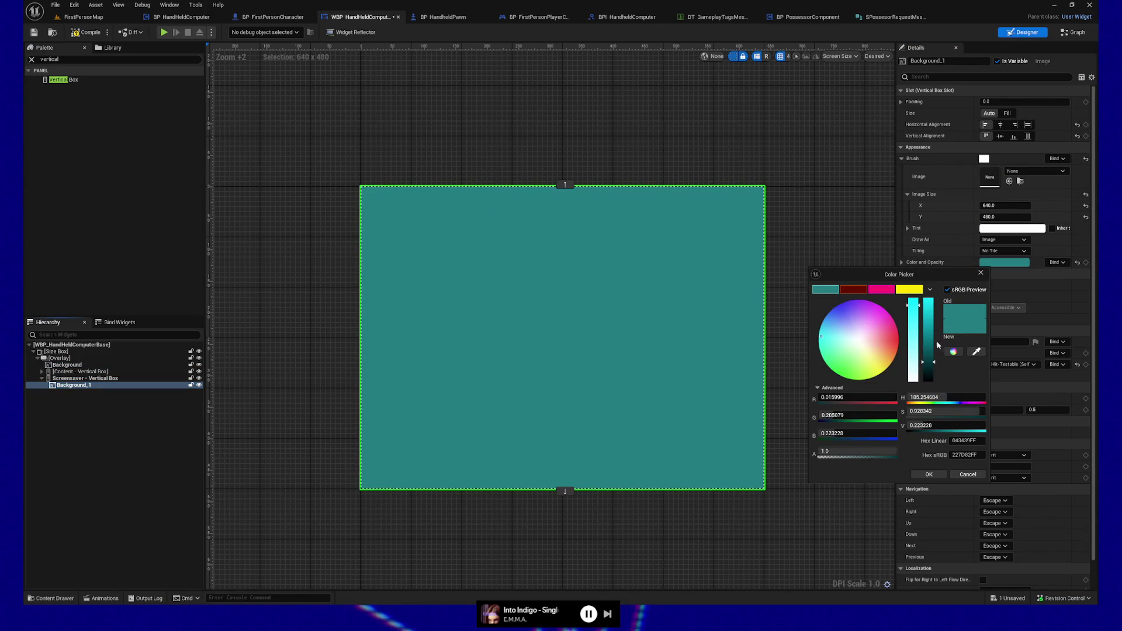
click(932, 381)
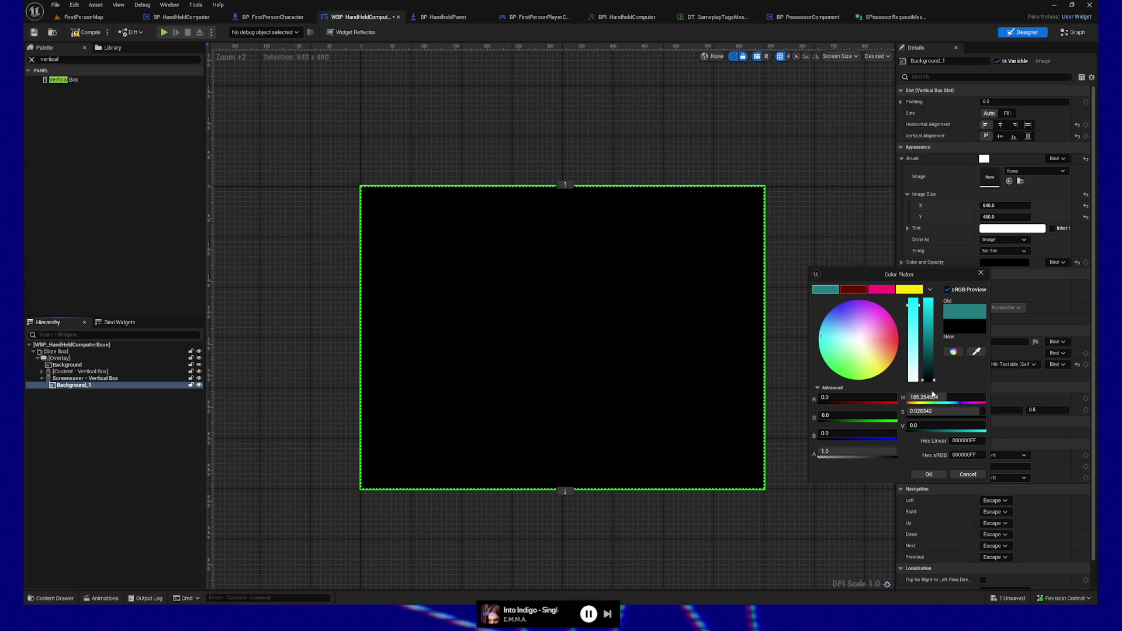
click(930, 474)
- Rename Background_1 to Screensaver
double_click(87, 386)
text(Screensaver)
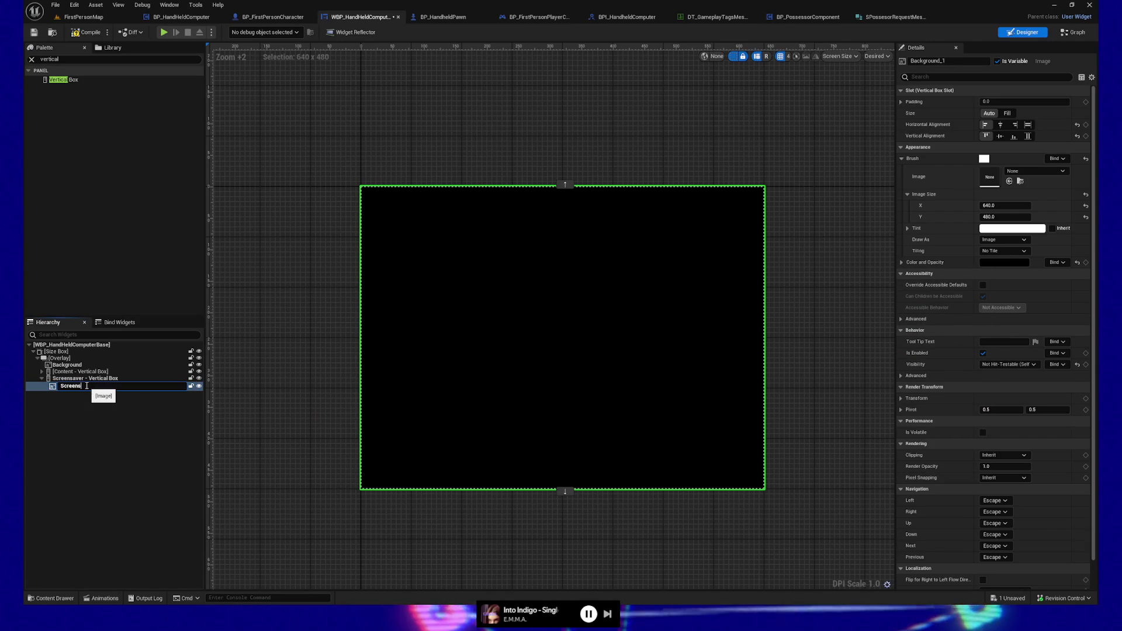
key(Return)
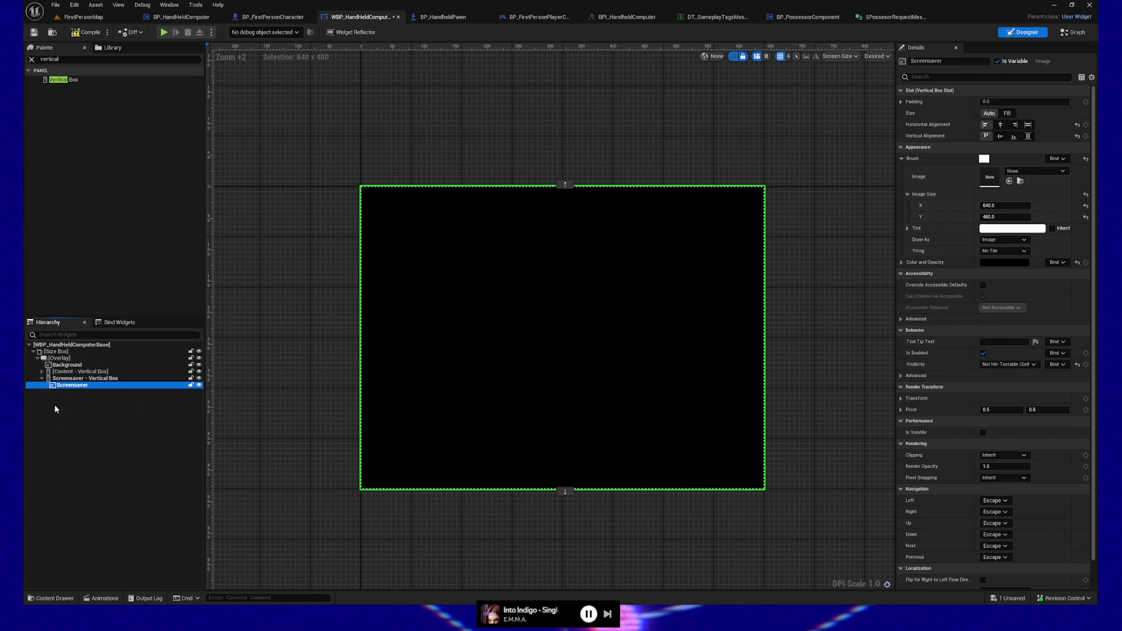
click(77, 378)
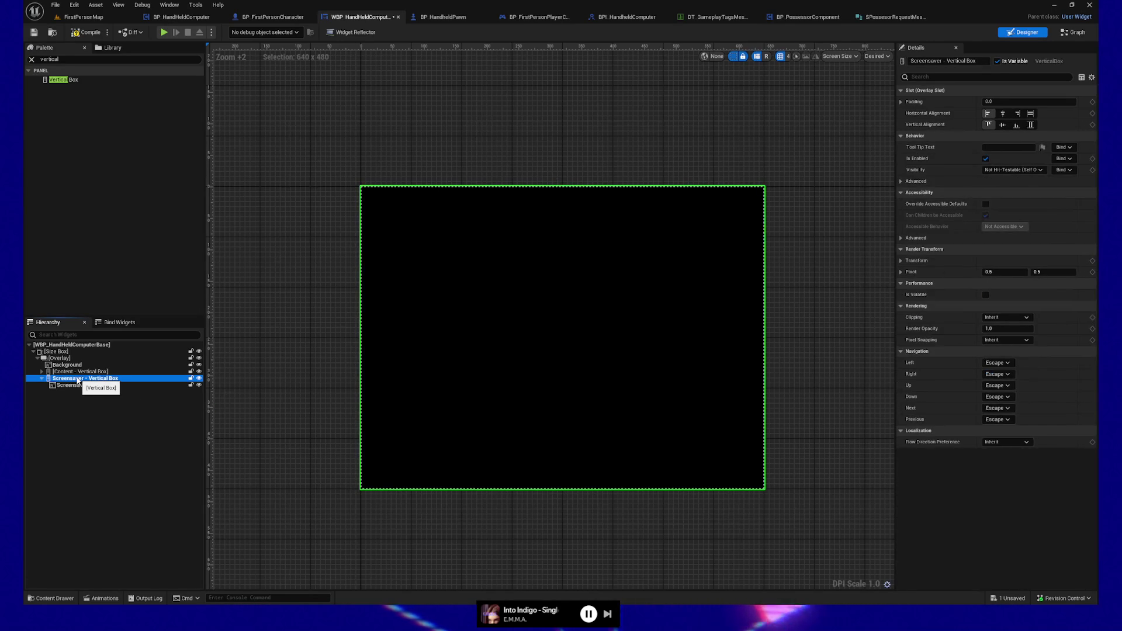
- Set Screensaver - Vertical Box's Visibility to Hidden in the Details panel
click(929, 77)
text(hidden)
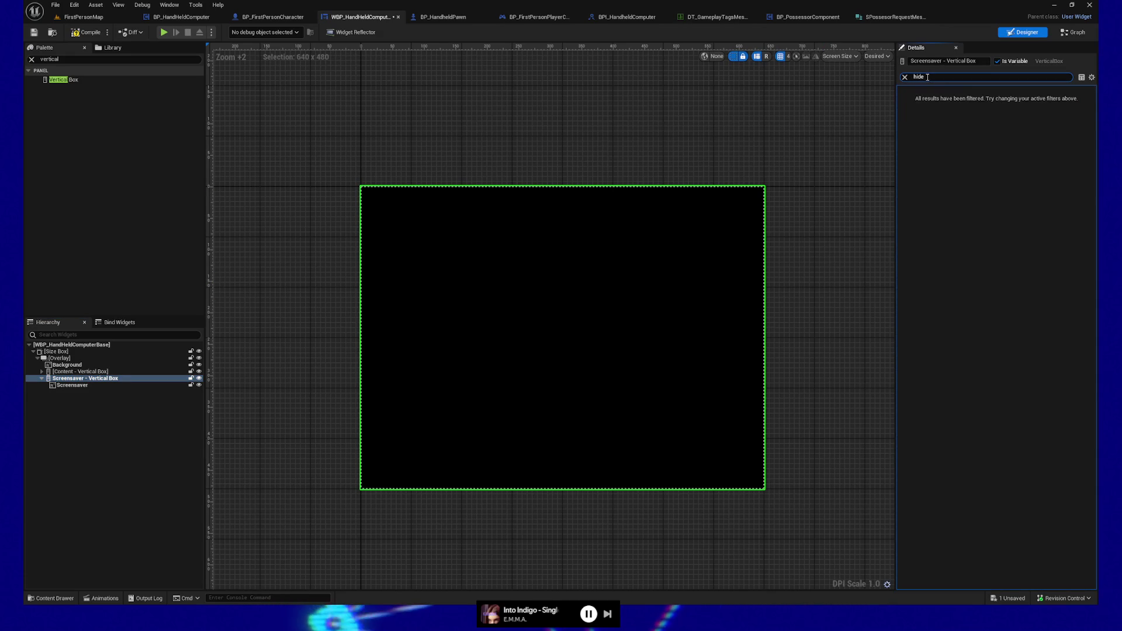
key(ctrl+a)
key(BackSpace)
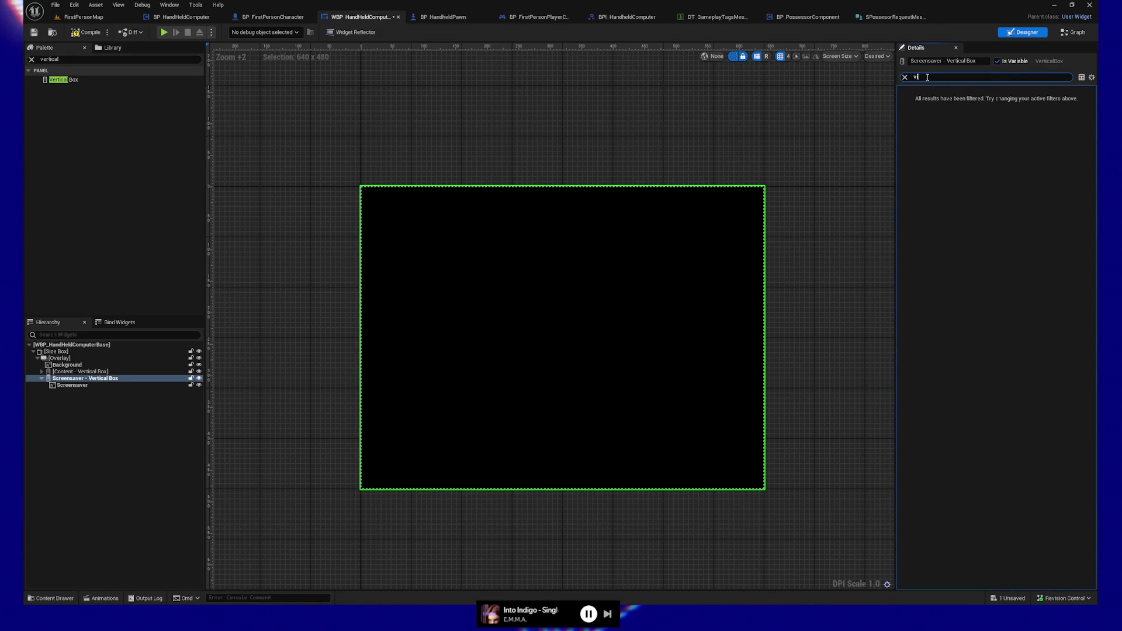
text(sab)
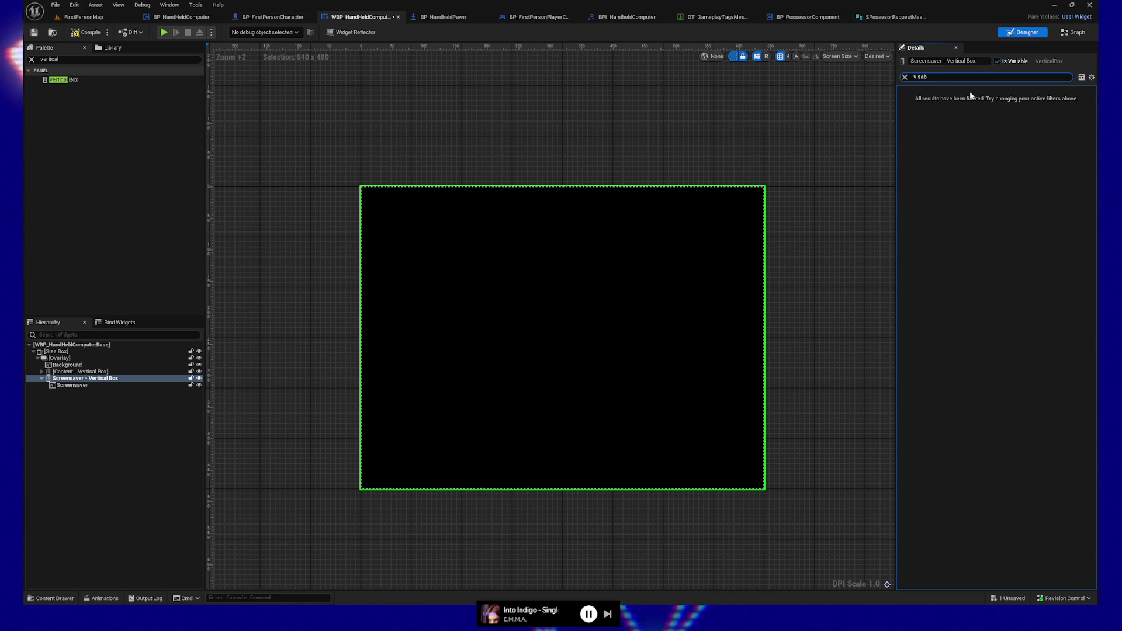
key(ctrl+a)
key(BackSpace)
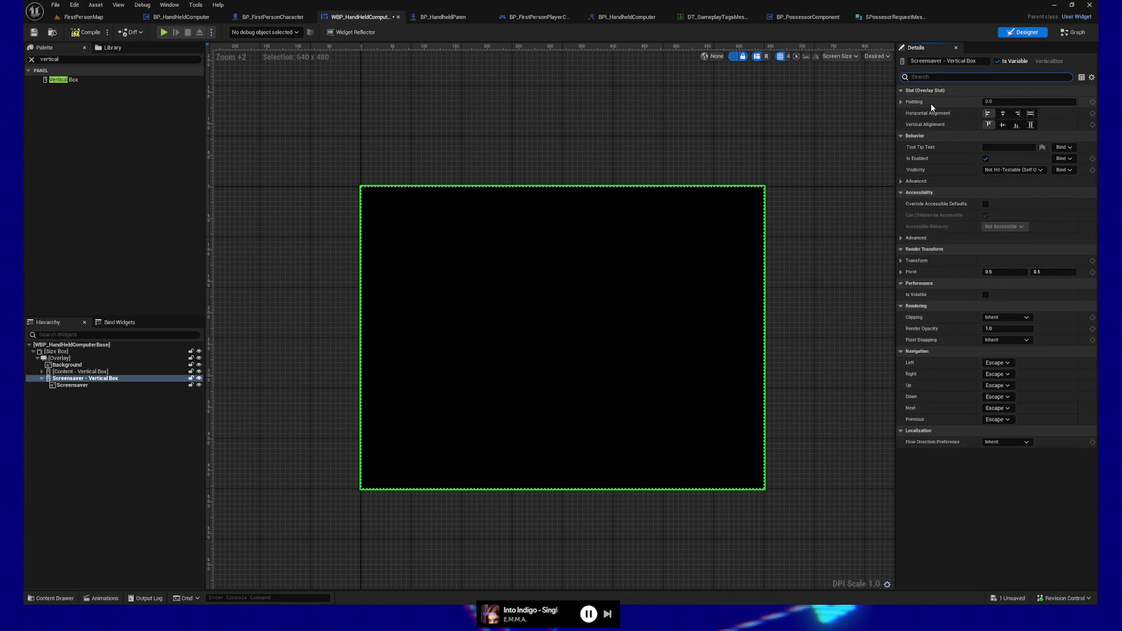
text(hi)
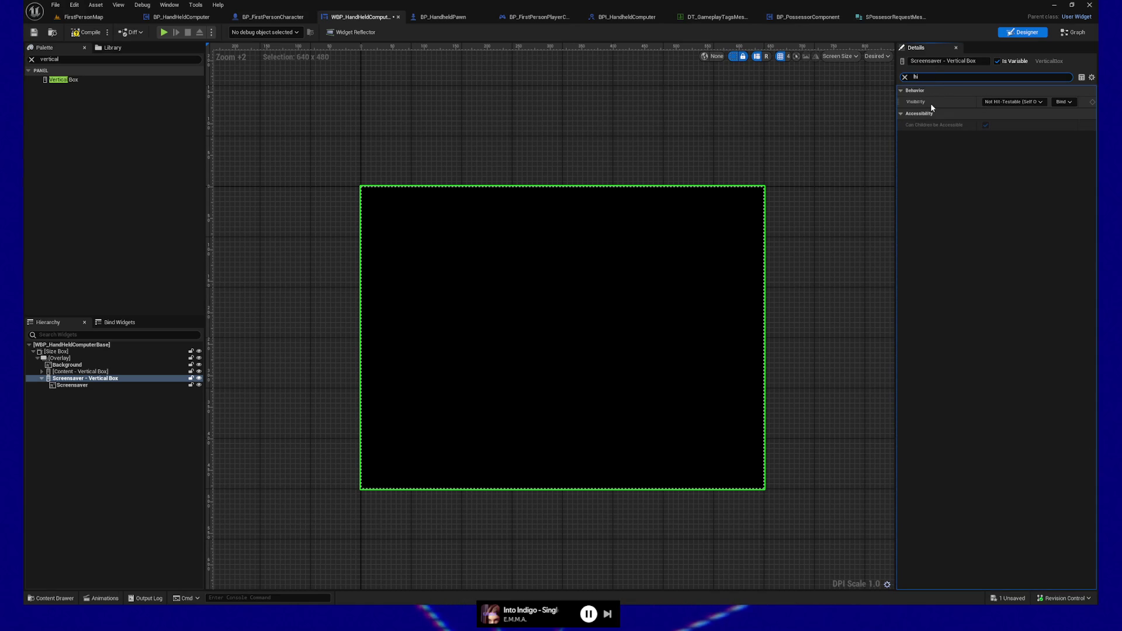
click(1038, 104)
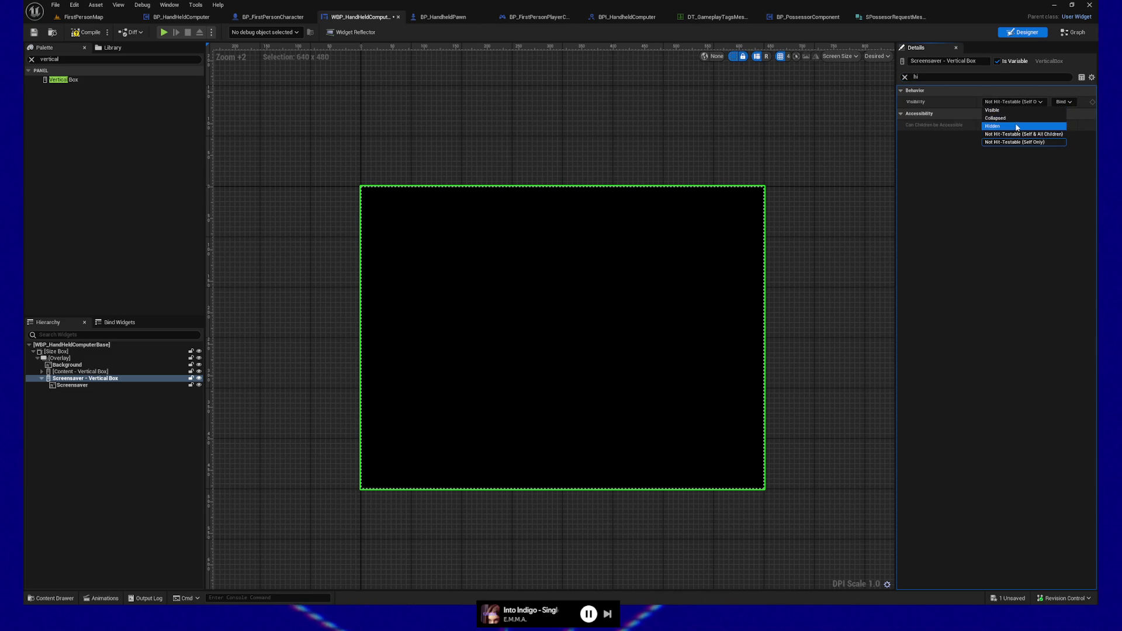
click(1015, 127)
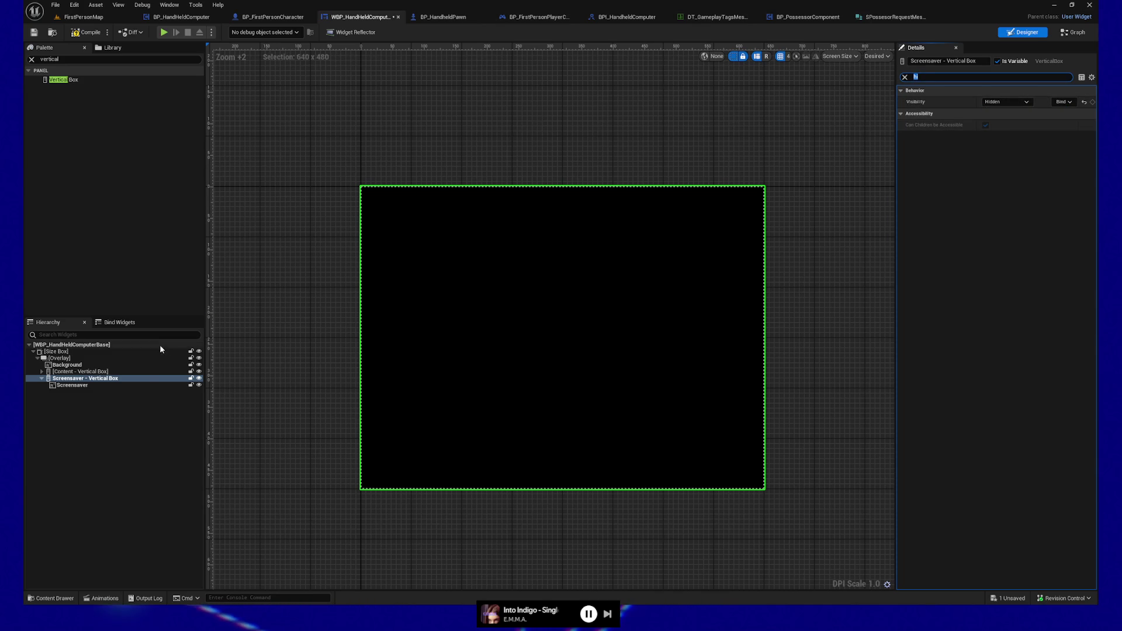
- Try Collapsed visibility on the Screensaver box, then revert it to Hidden
click(98, 427)
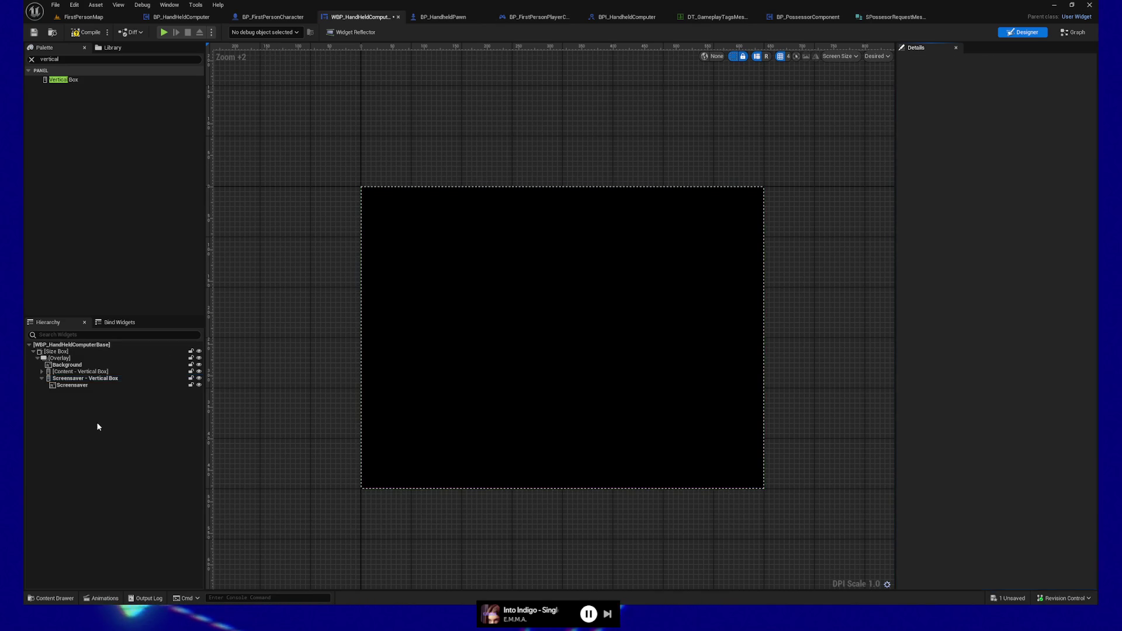
click(63, 380)
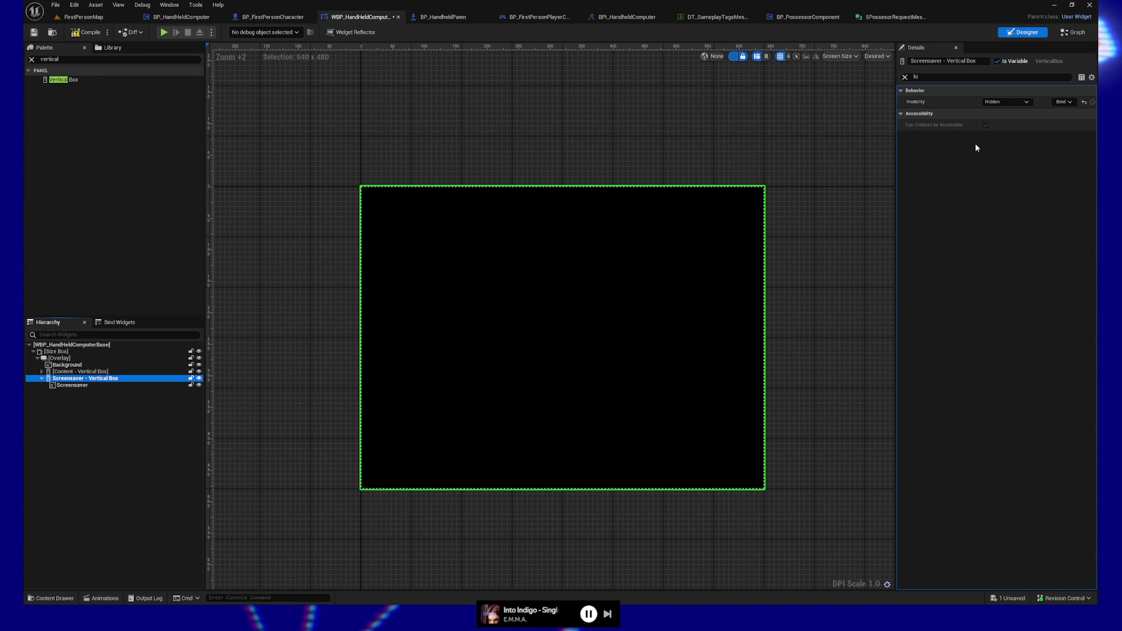
click(1021, 102)
click(1015, 118)
click(1022, 104)
click(993, 126)
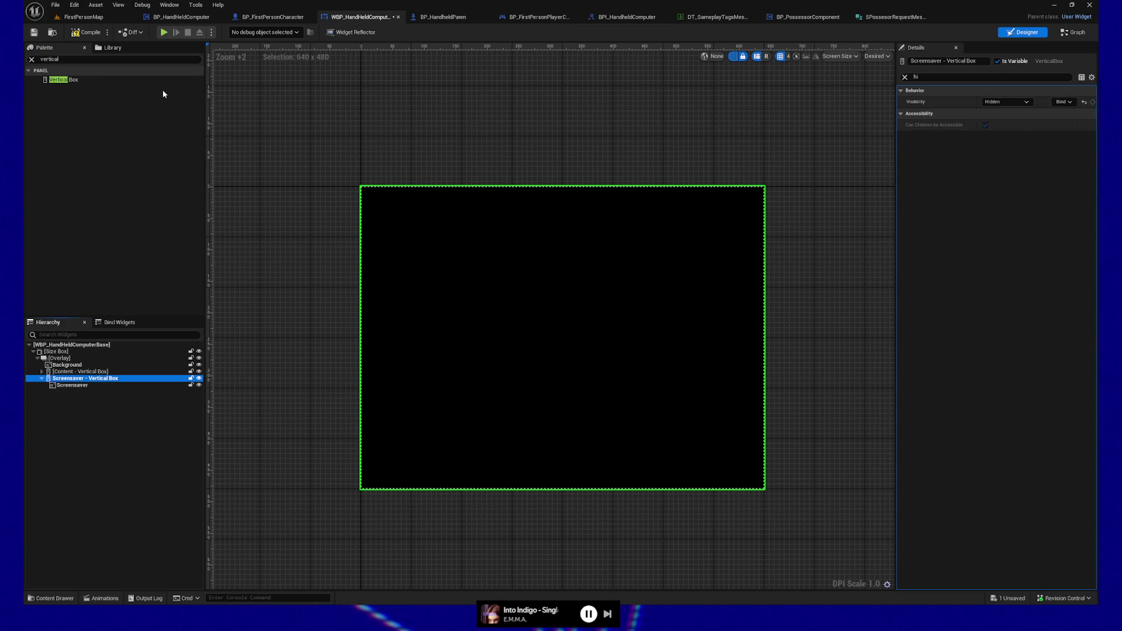
- Compile the widget and toggle the screensaver box's editor preview visibility
click(75, 32)
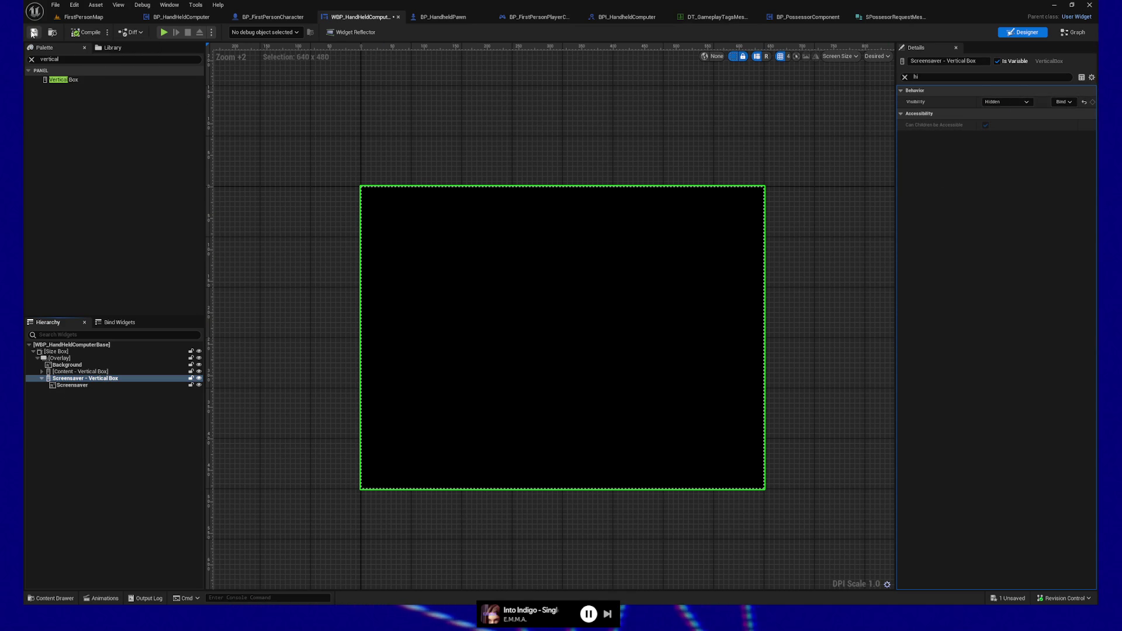
click(198, 378)
click(199, 379)
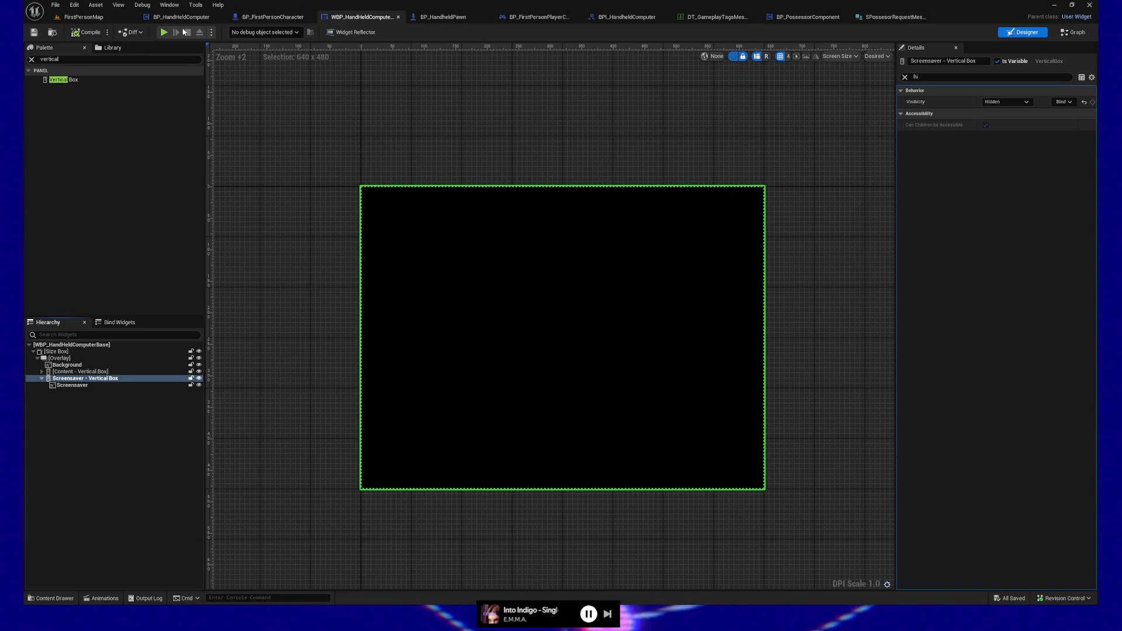
click(165, 33)
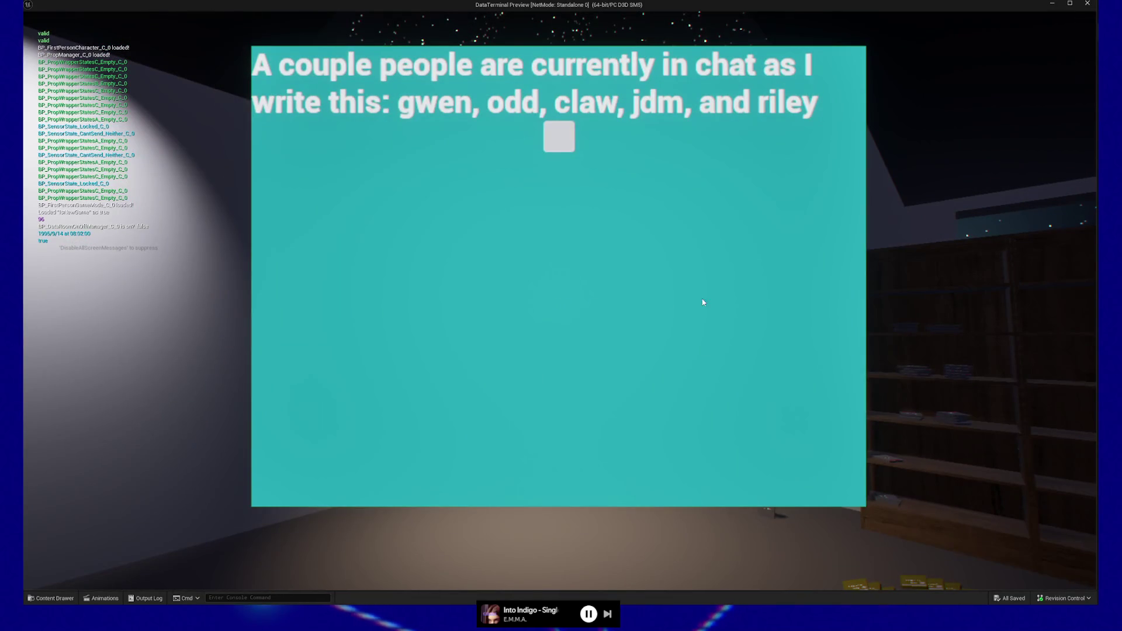
click(602, 388)
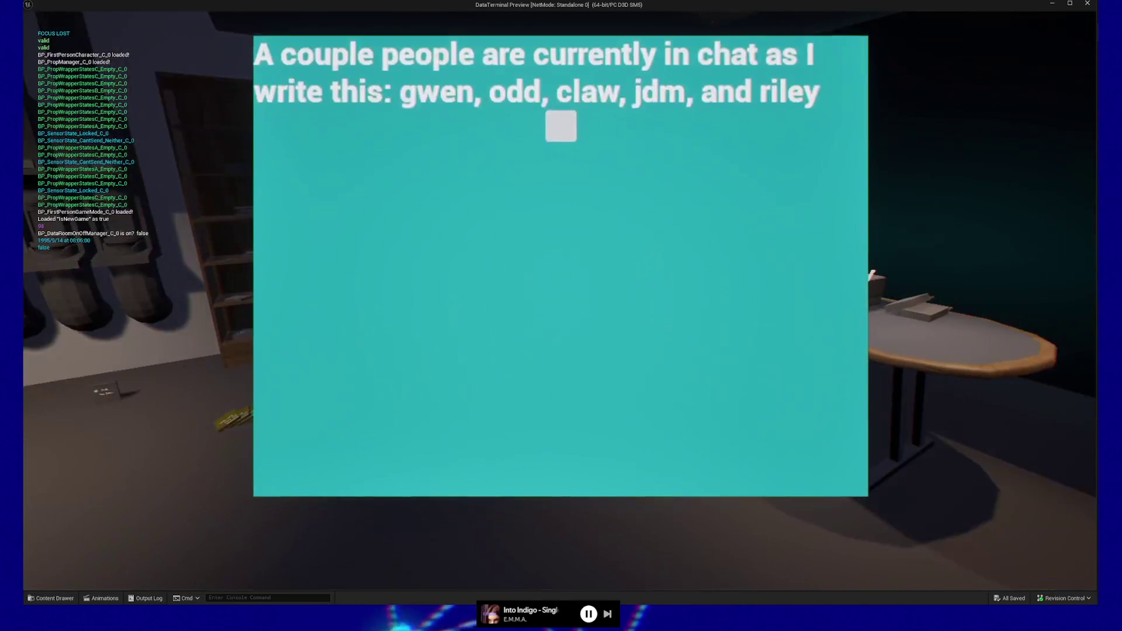
click(559, 303)
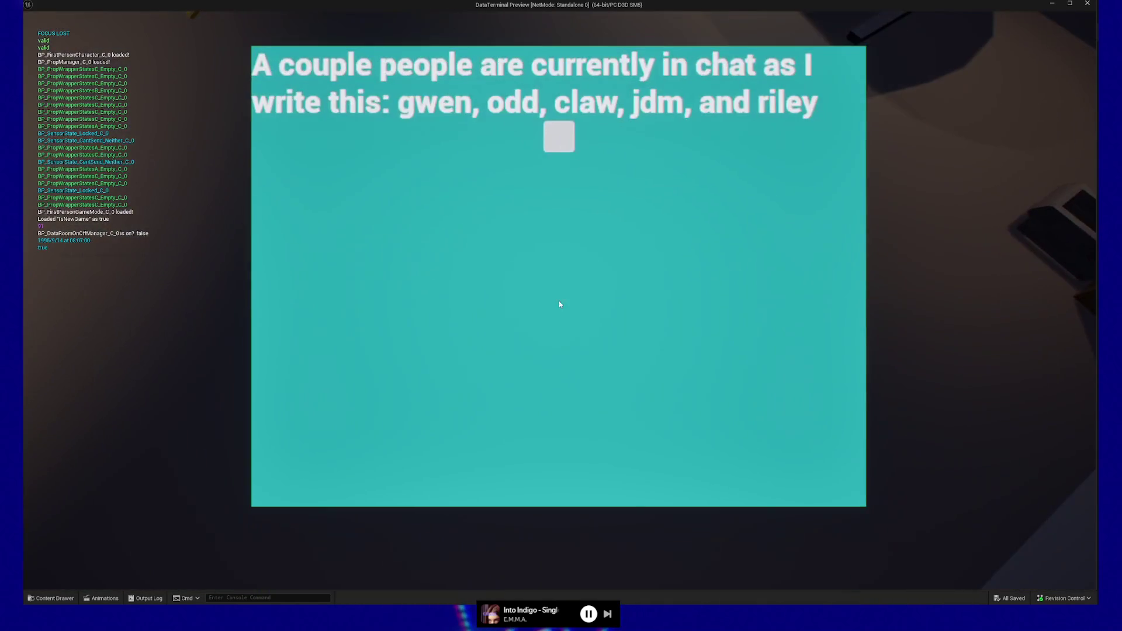
click(559, 303)
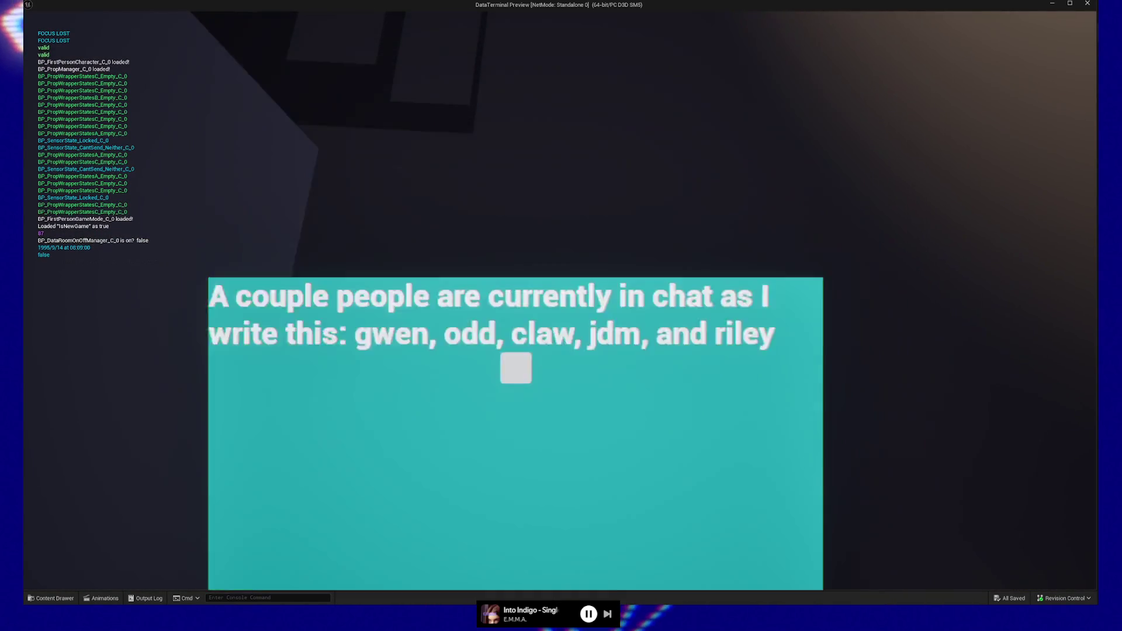
click(559, 304)
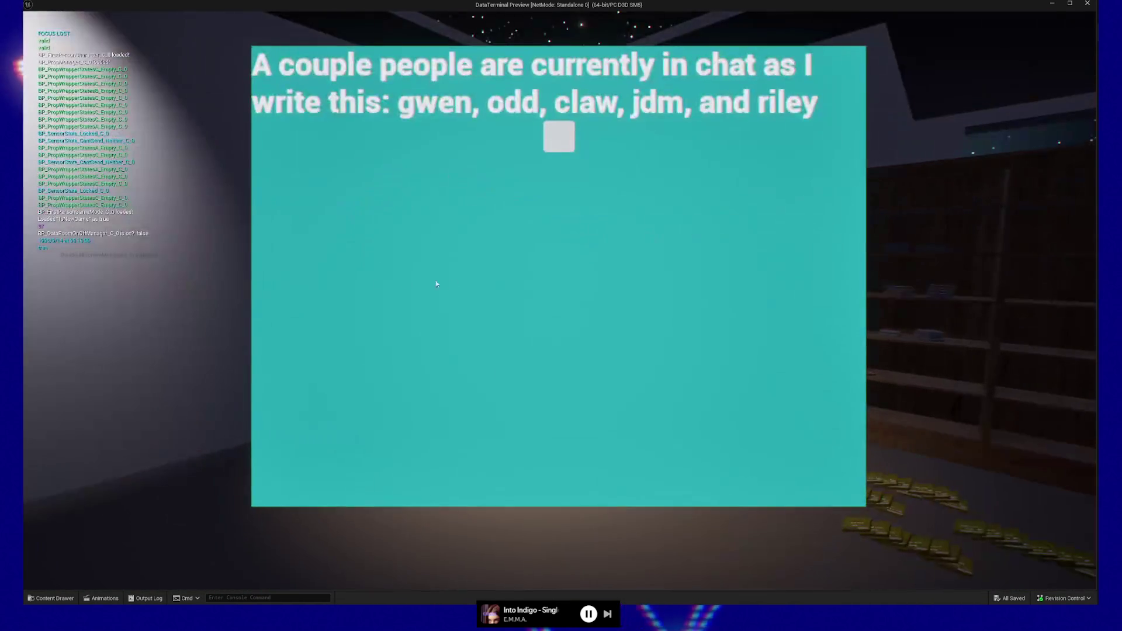
click(560, 304)
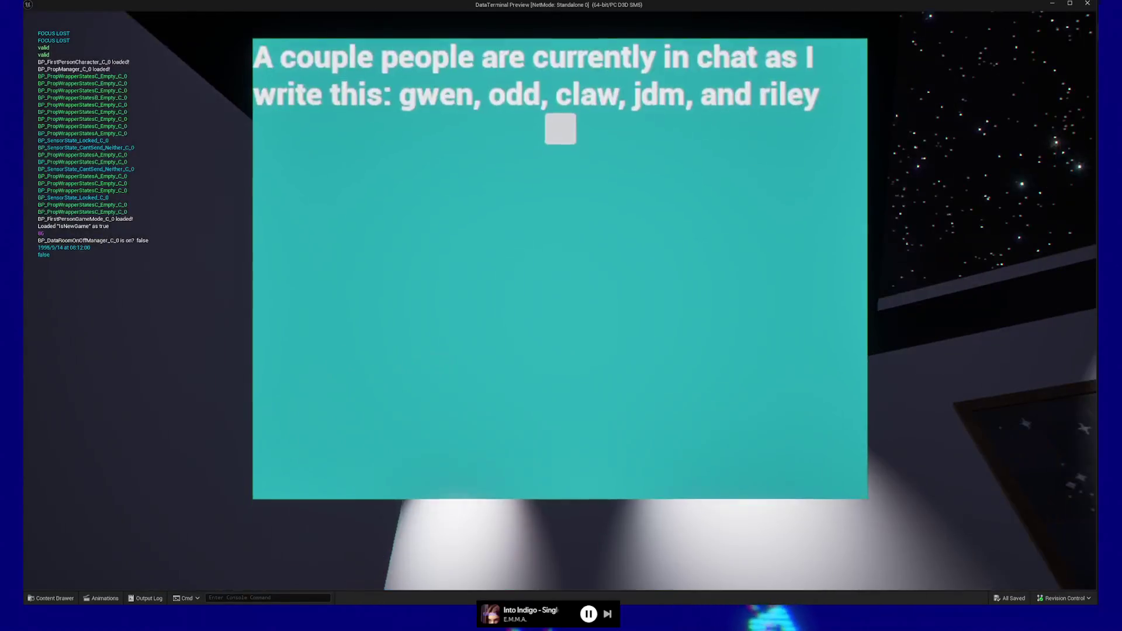
click(560, 301)
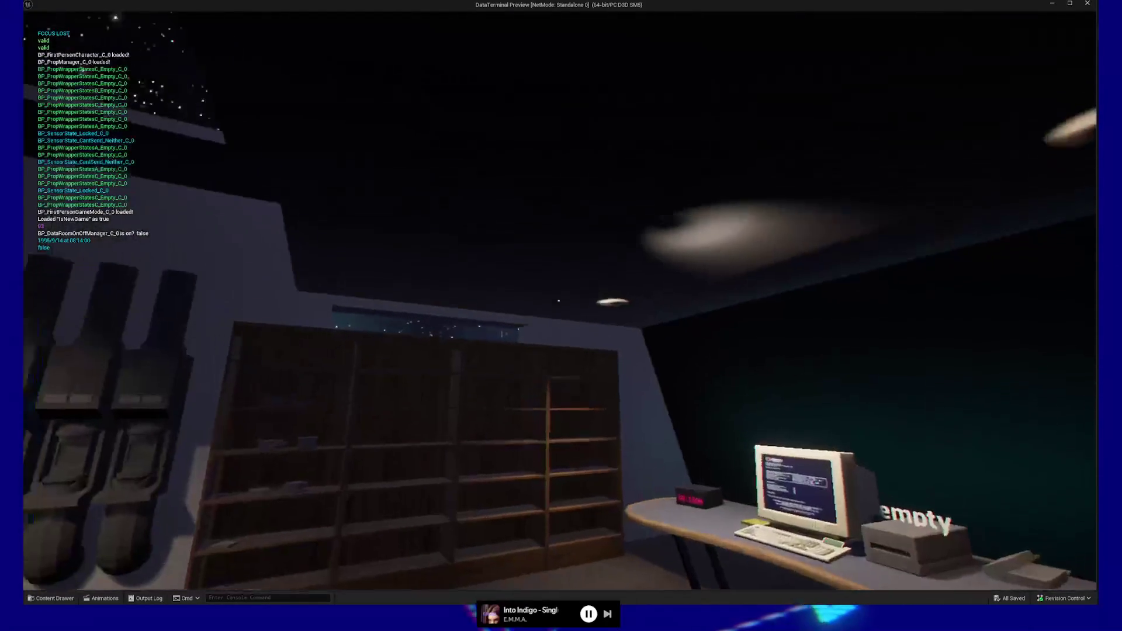
key(w)
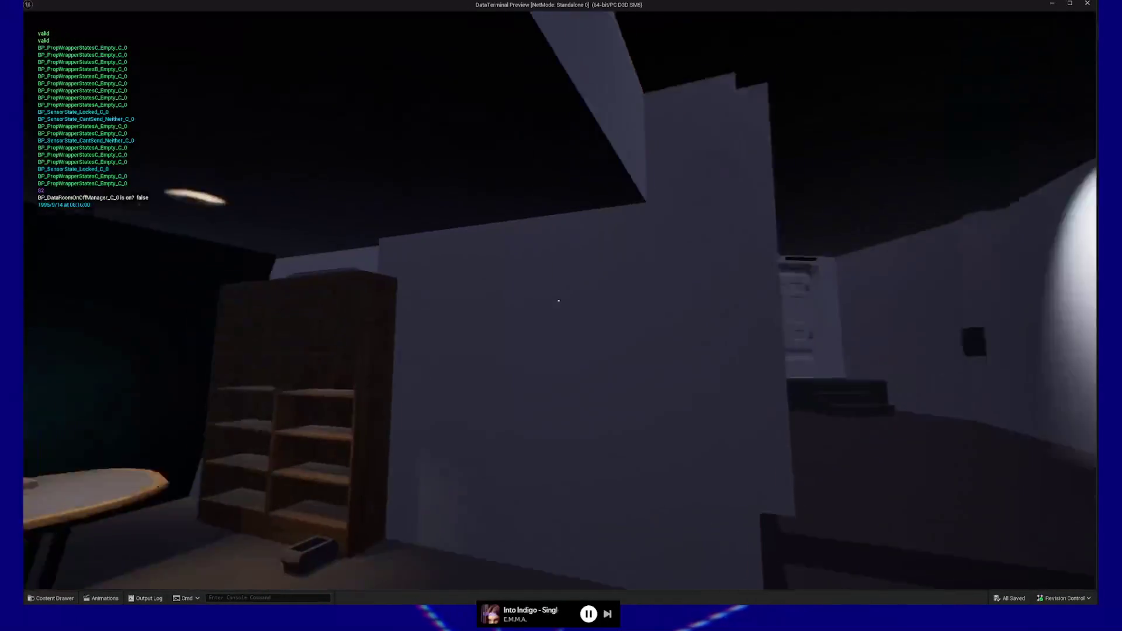
key(w)
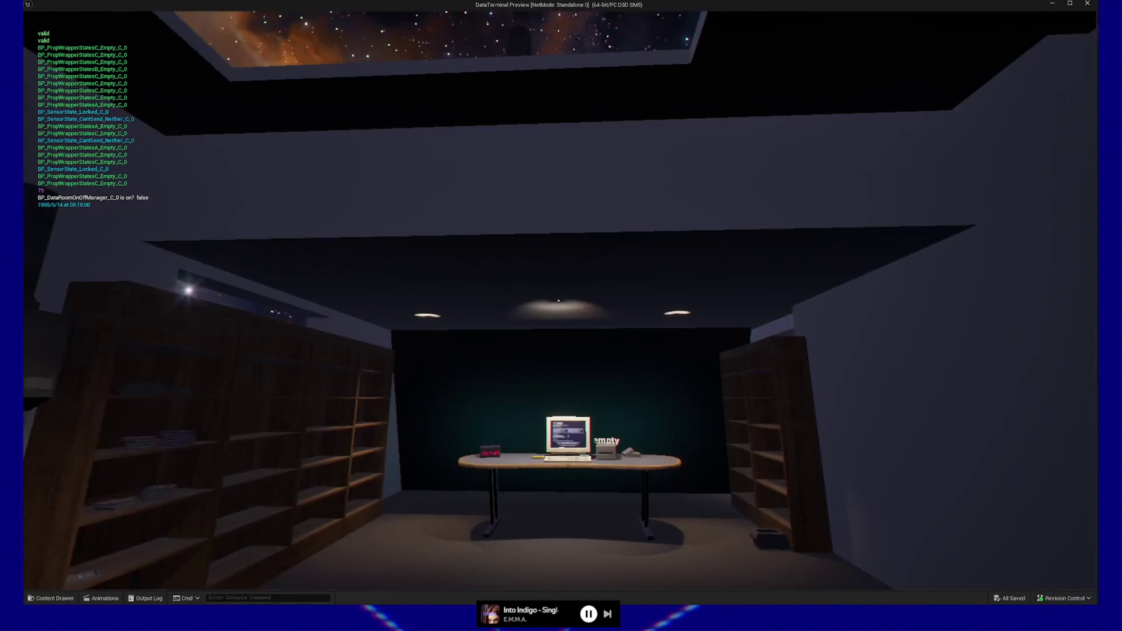
key(s)
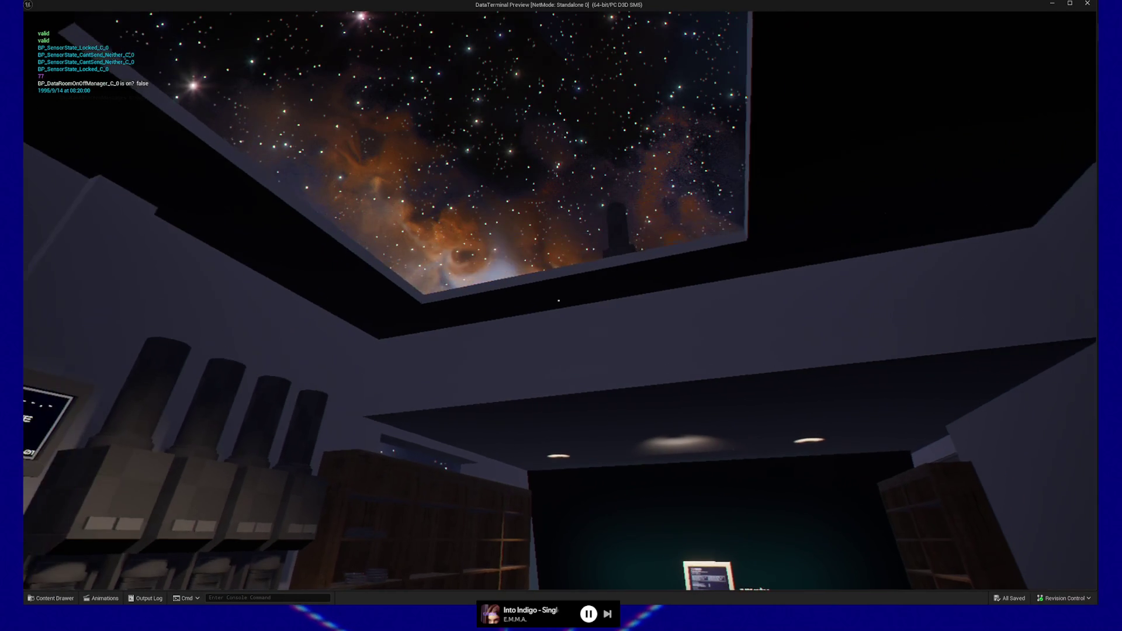
key(d)
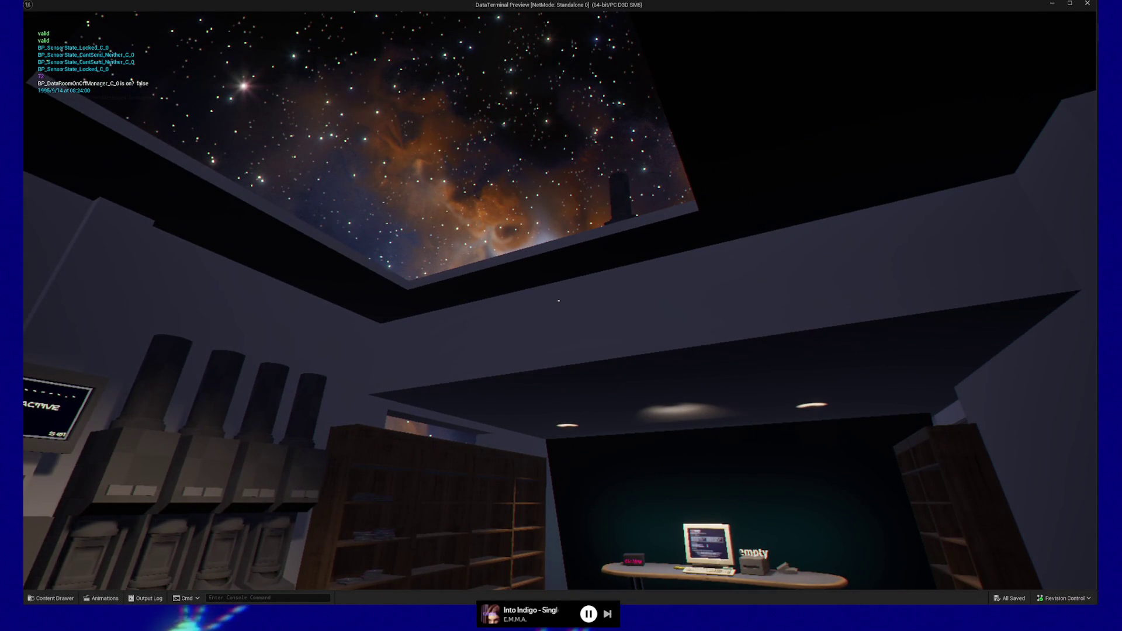
mouse_move(558, 301)
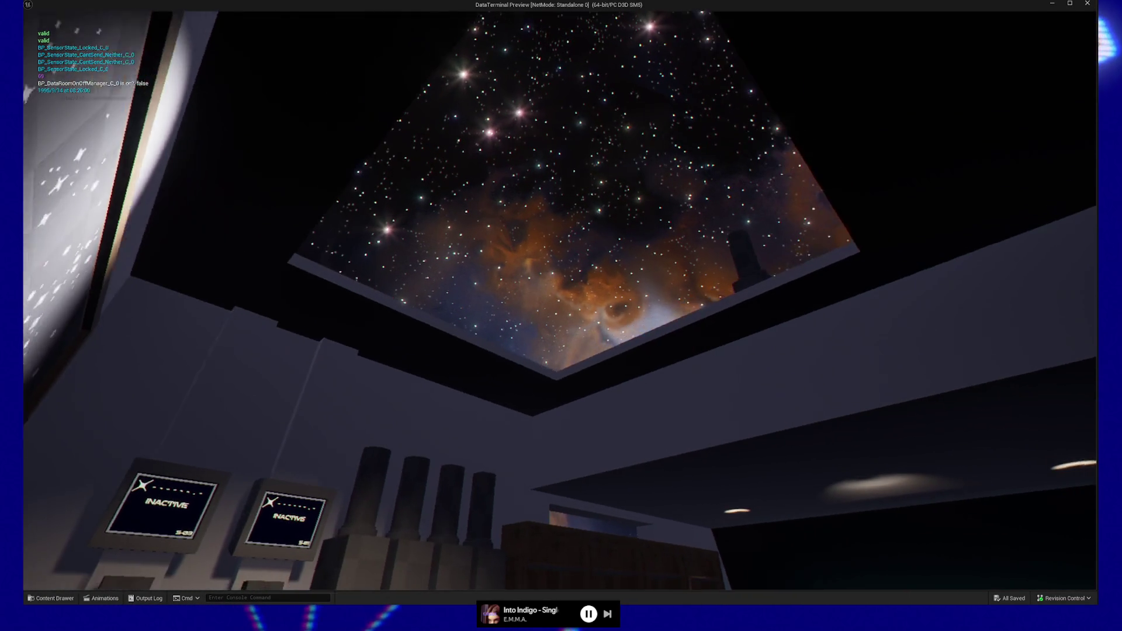
key(d)
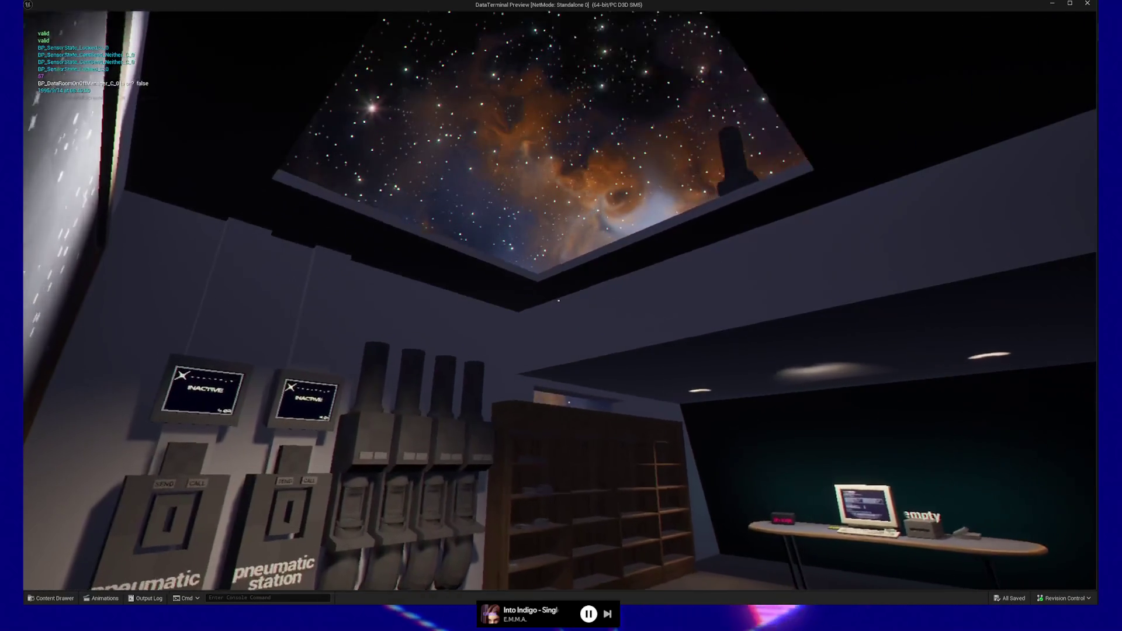
key(Escape)
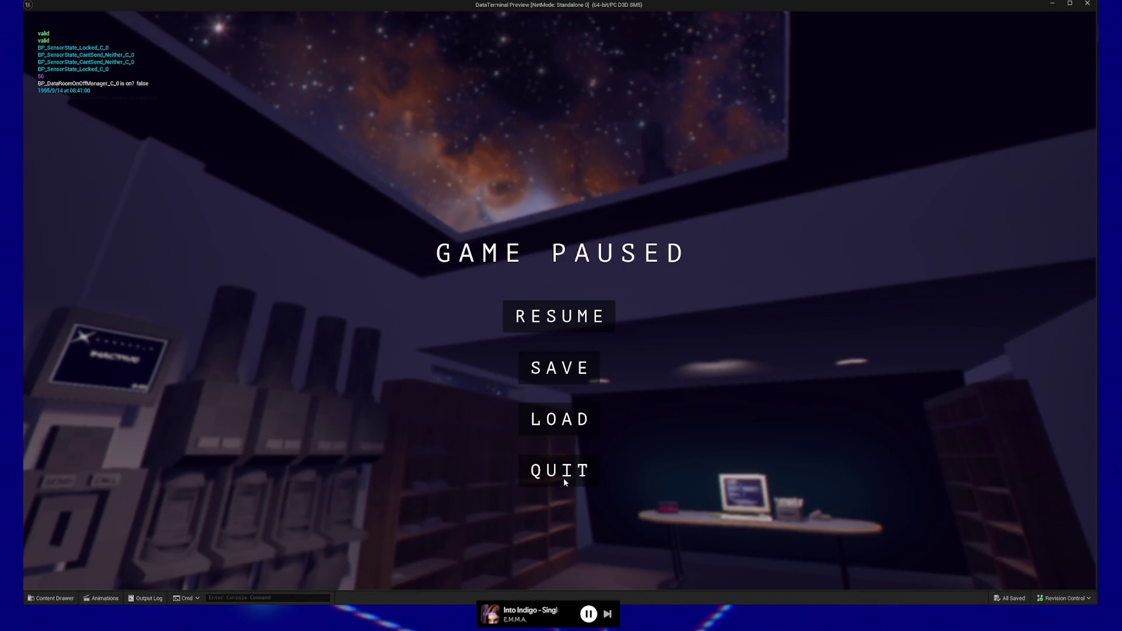
click(564, 480)
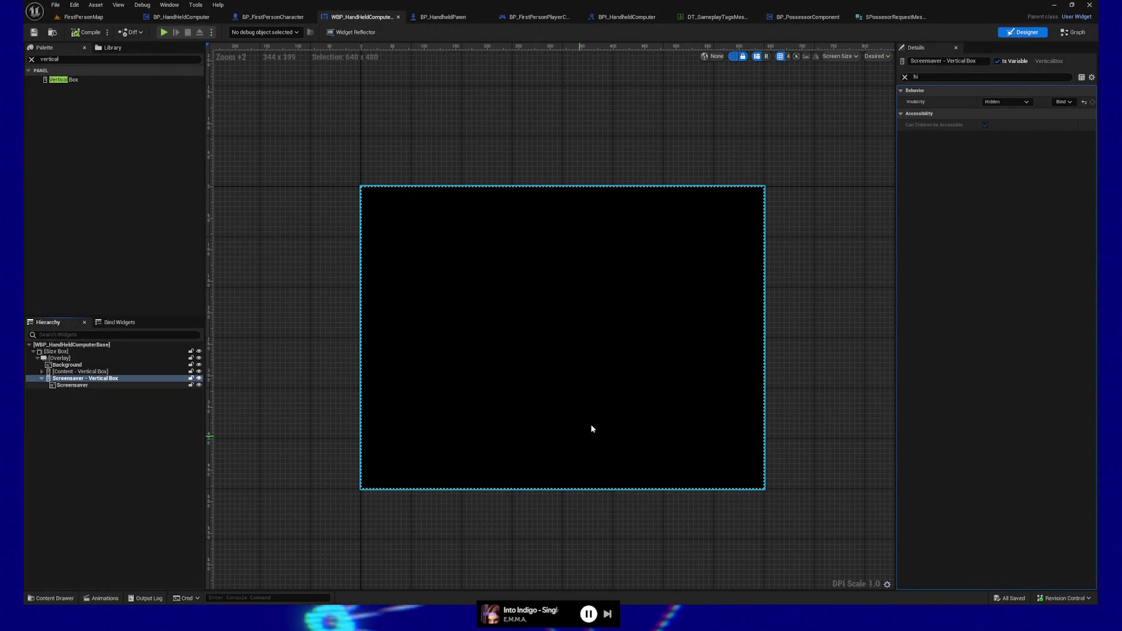
- Reveal the Content box in the preview, expand it, and inspect the chat text and button
click(199, 378)
click(106, 371)
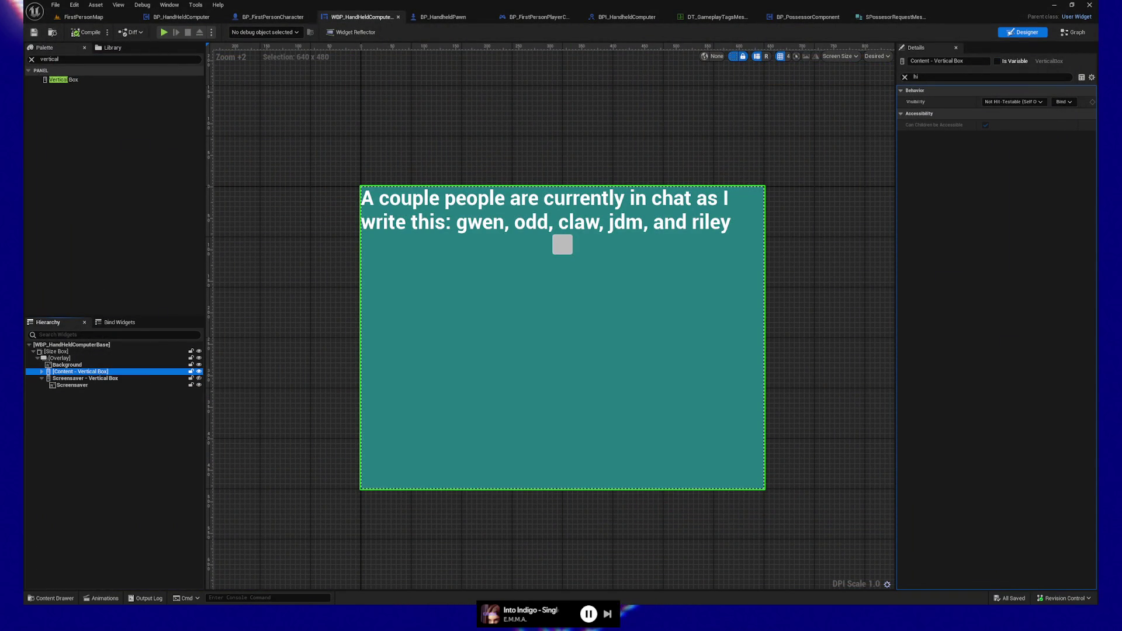
click(41, 372)
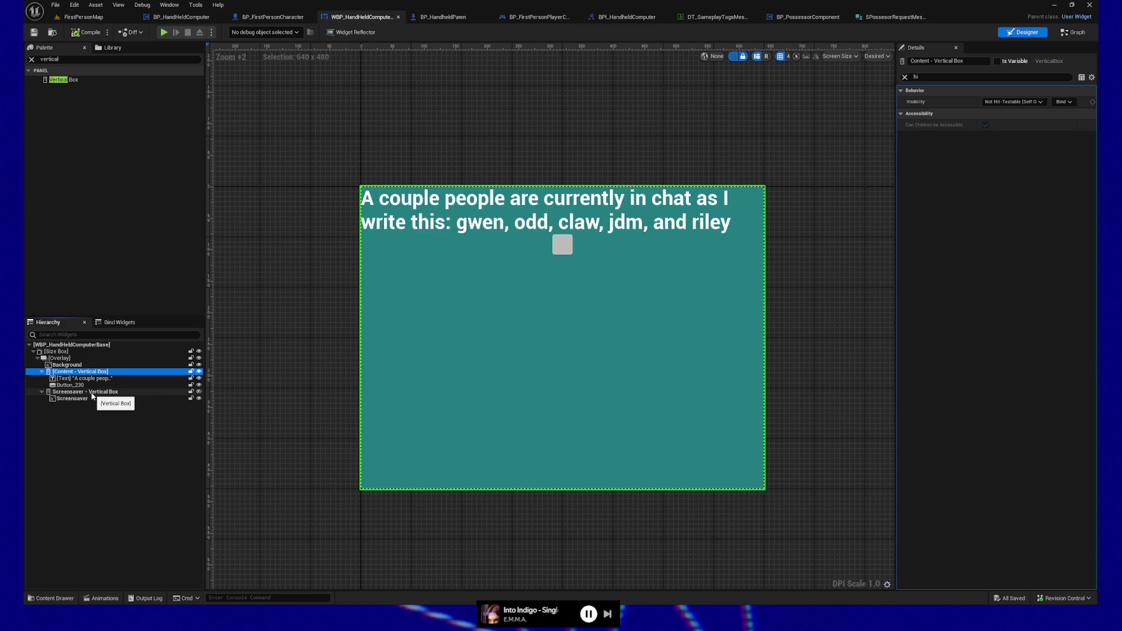
click(82, 378)
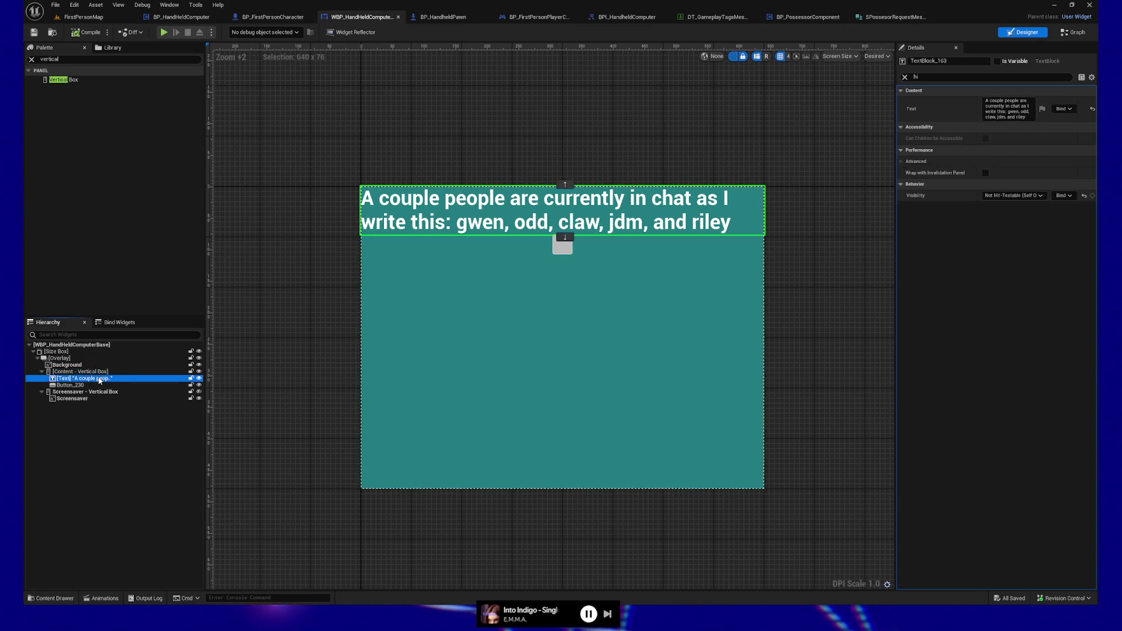
click(81, 386)
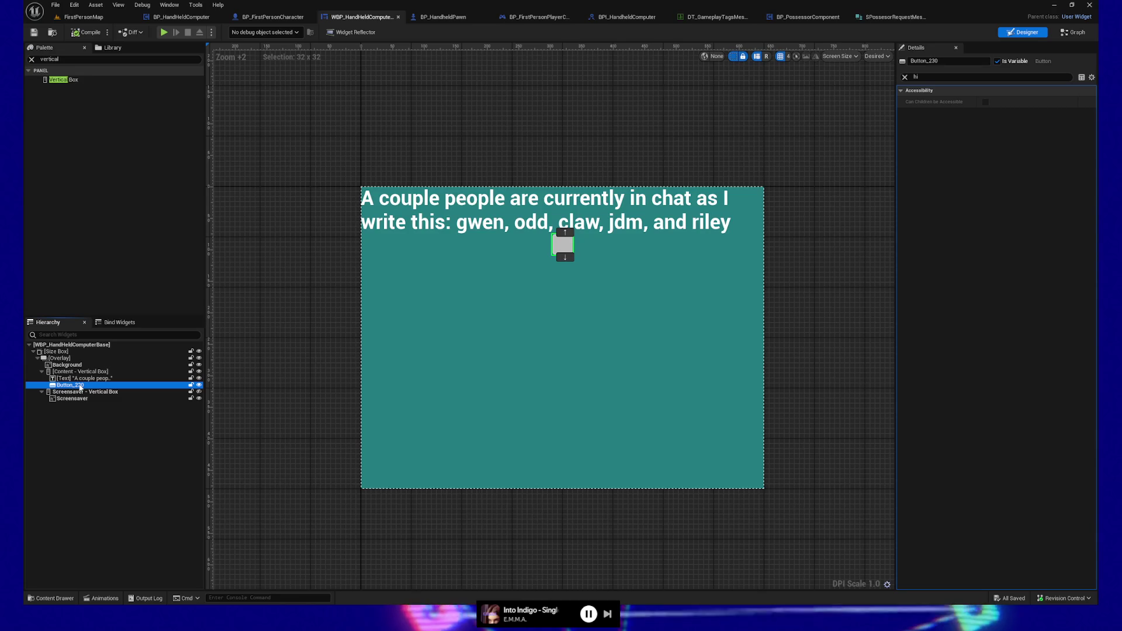
click(80, 379)
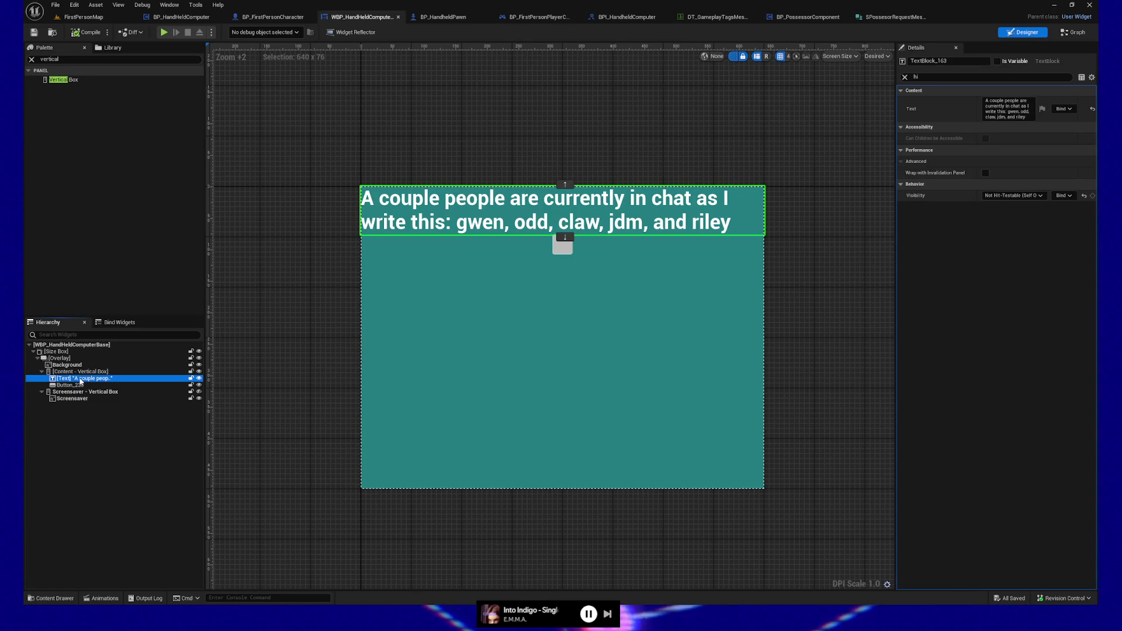
click(75, 386)
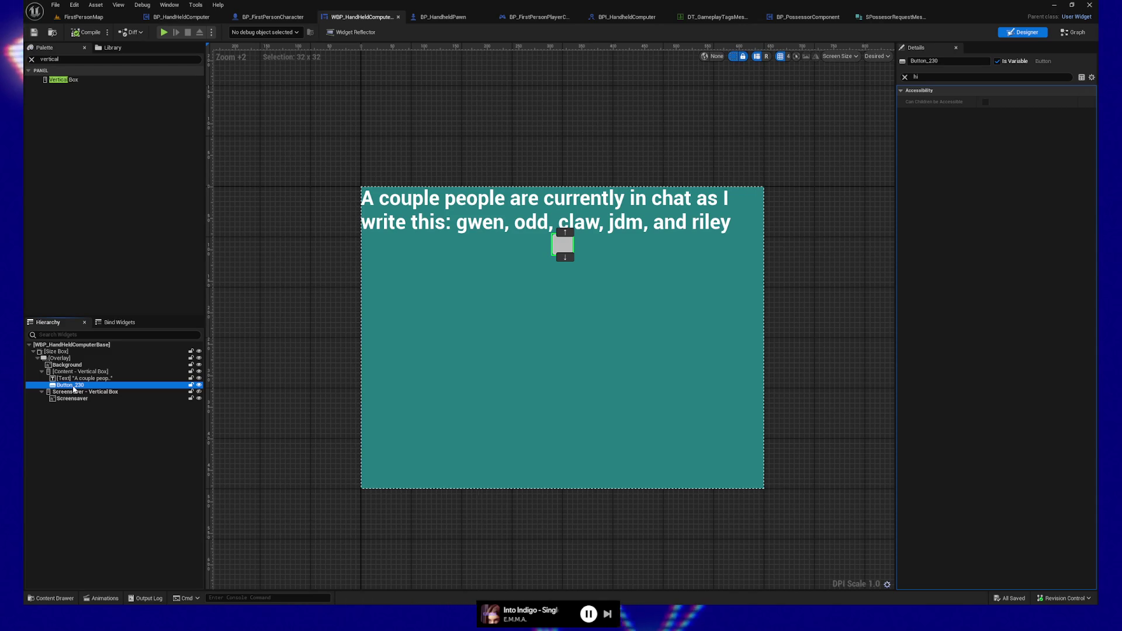
- Toggle the Content box's preview, then bring up Button_230's context menu
click(88, 379)
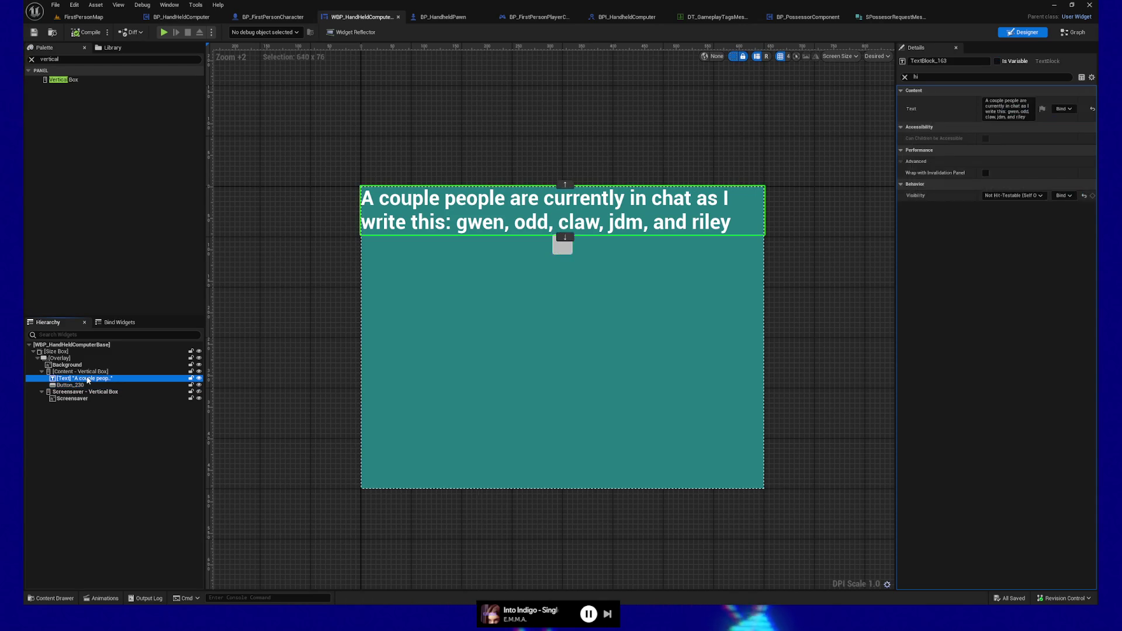
click(89, 373)
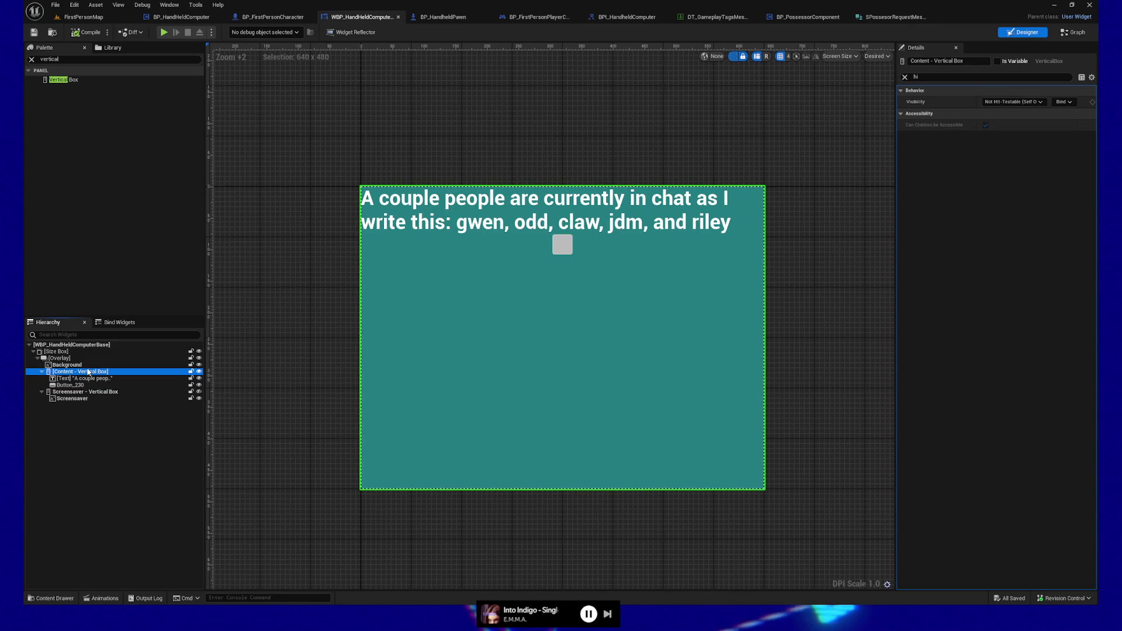
click(199, 371)
click(199, 372)
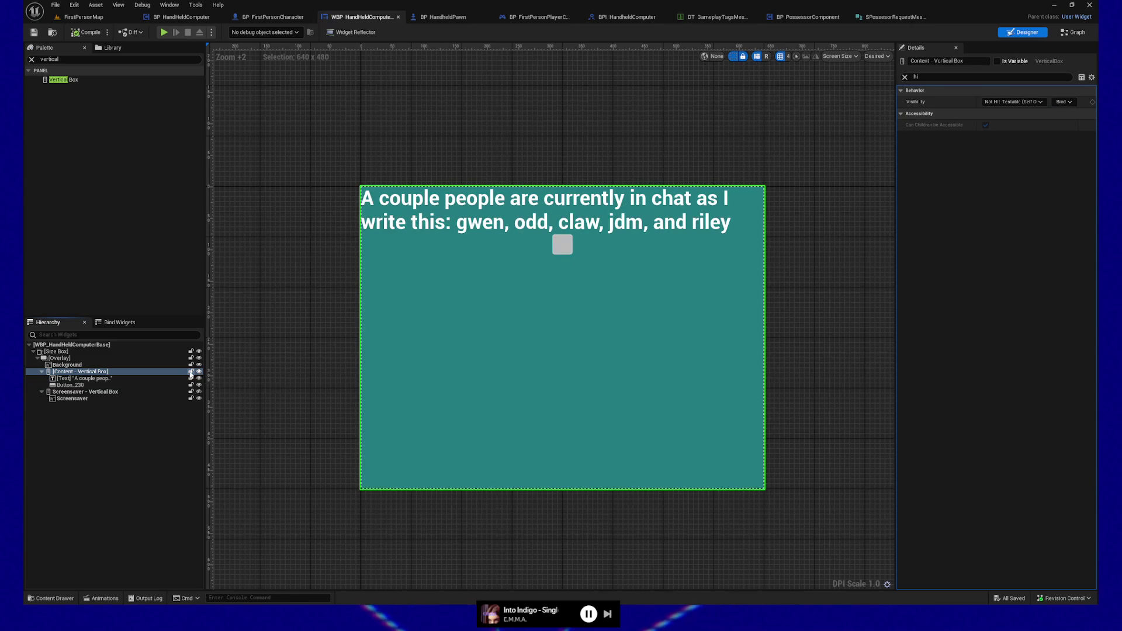
click(72, 379)
click(84, 386)
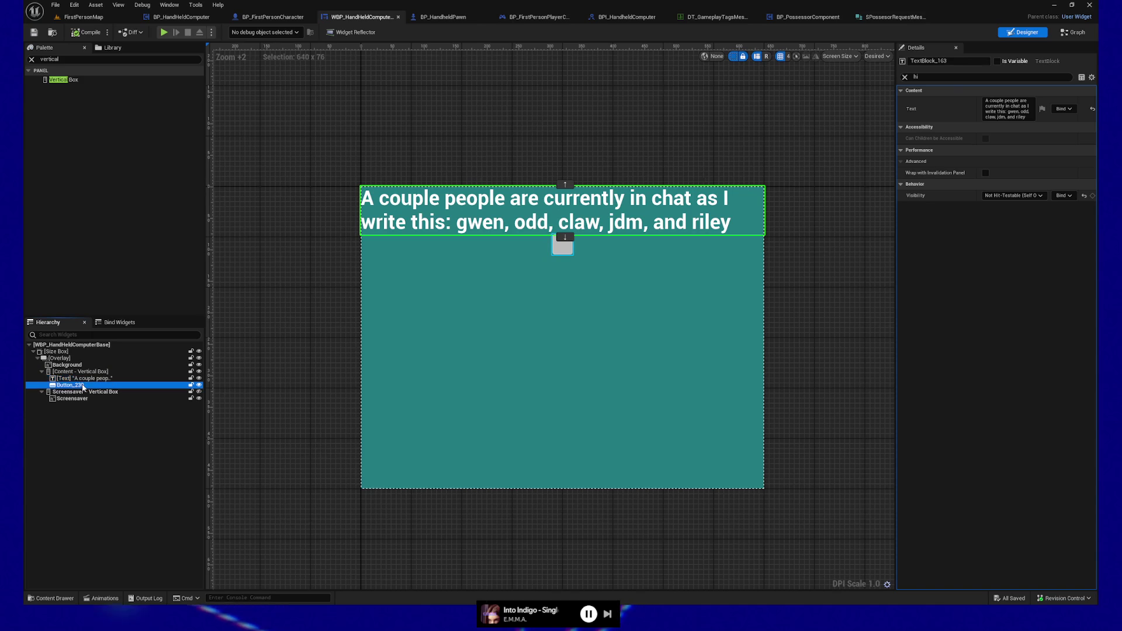
right_click(77, 386)
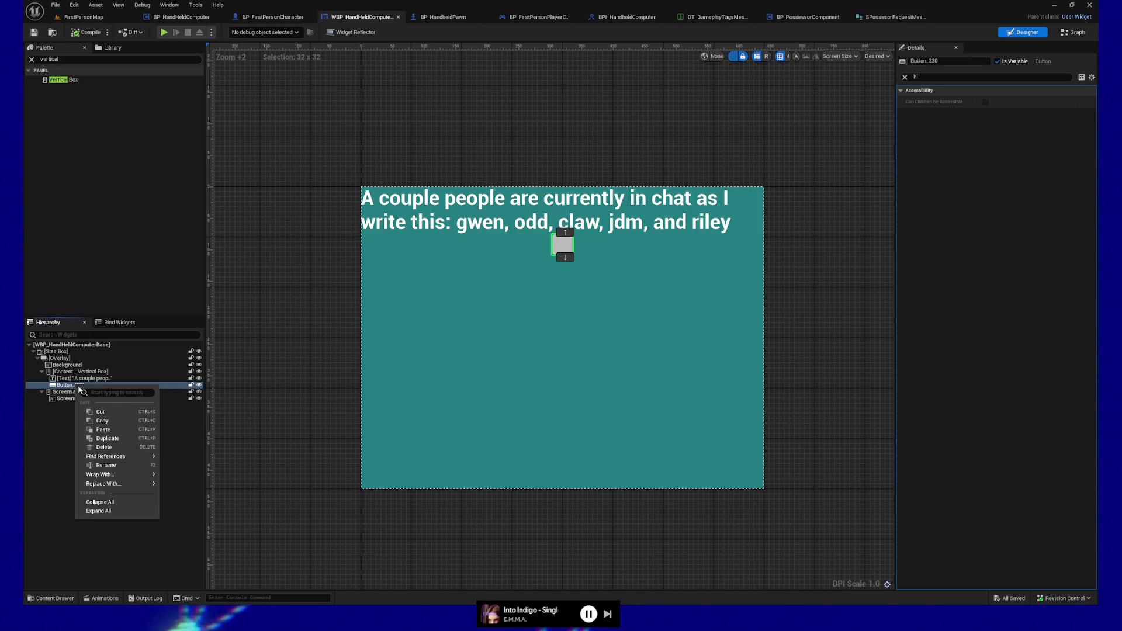
- Wrap Button_230 in a Horizontal Box, undoing an initial Grid Panel wrap
mouse_move(122, 476)
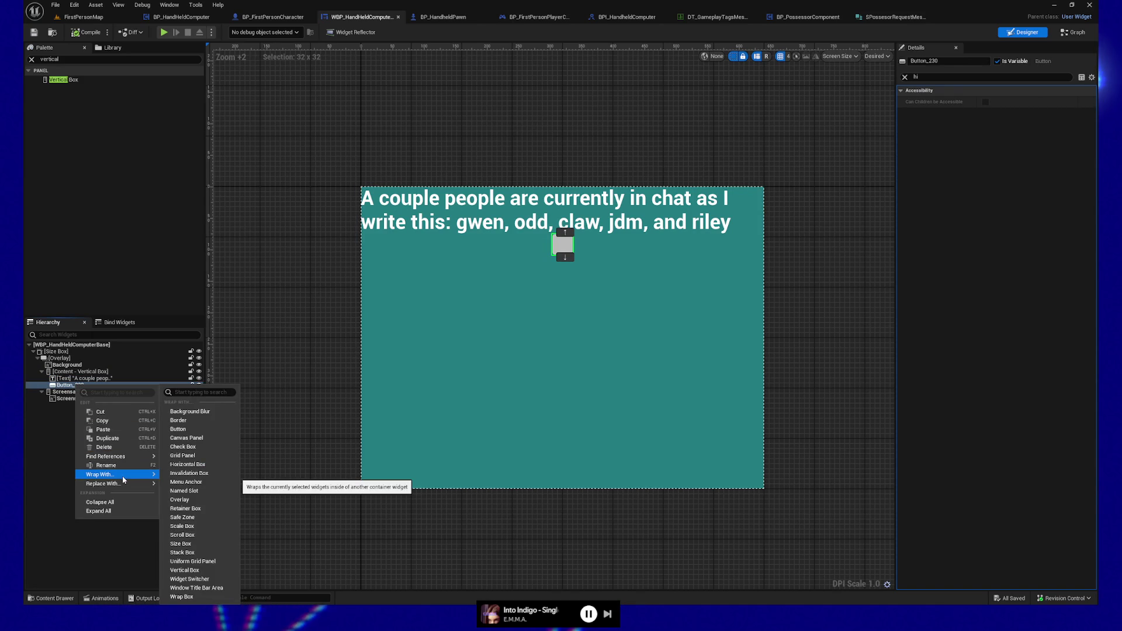
click(186, 455)
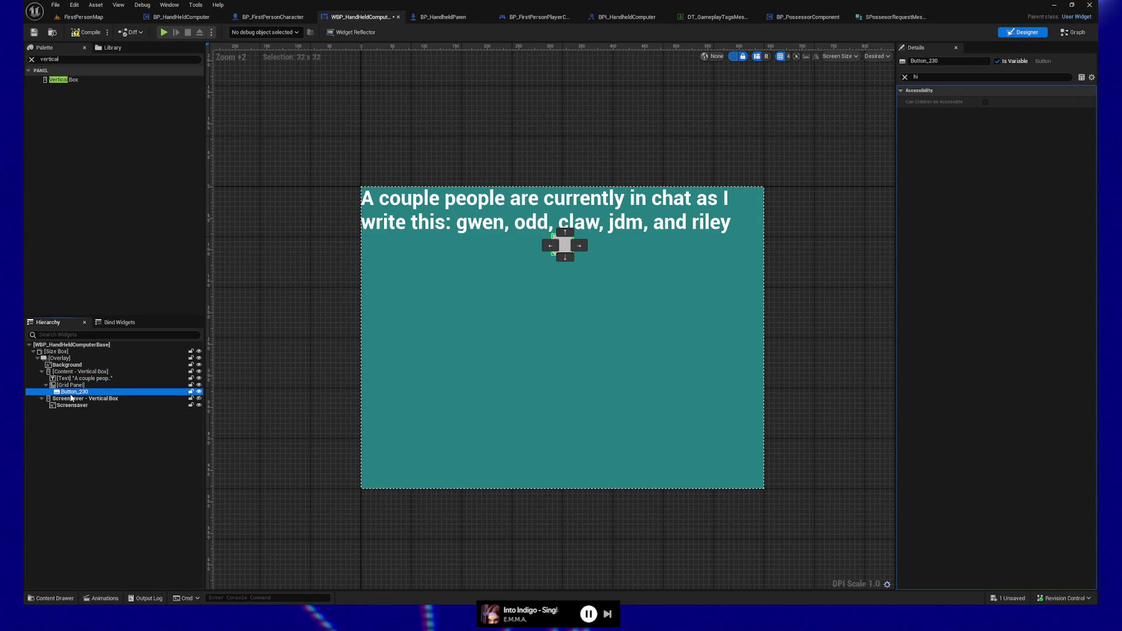
key(ctrl+z)
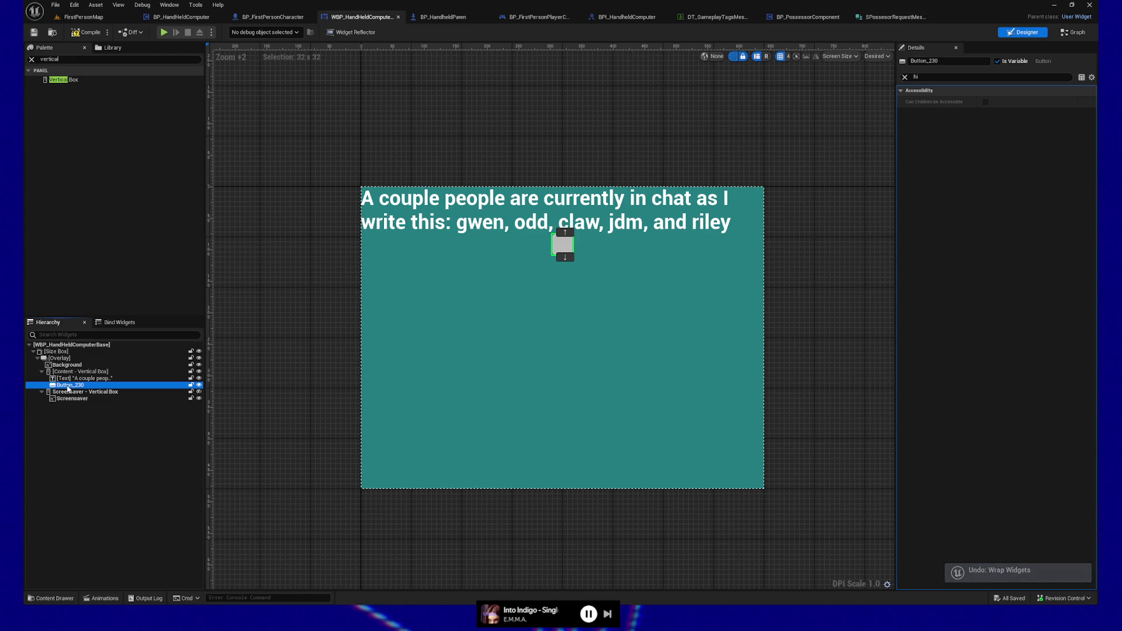
right_click(68, 387)
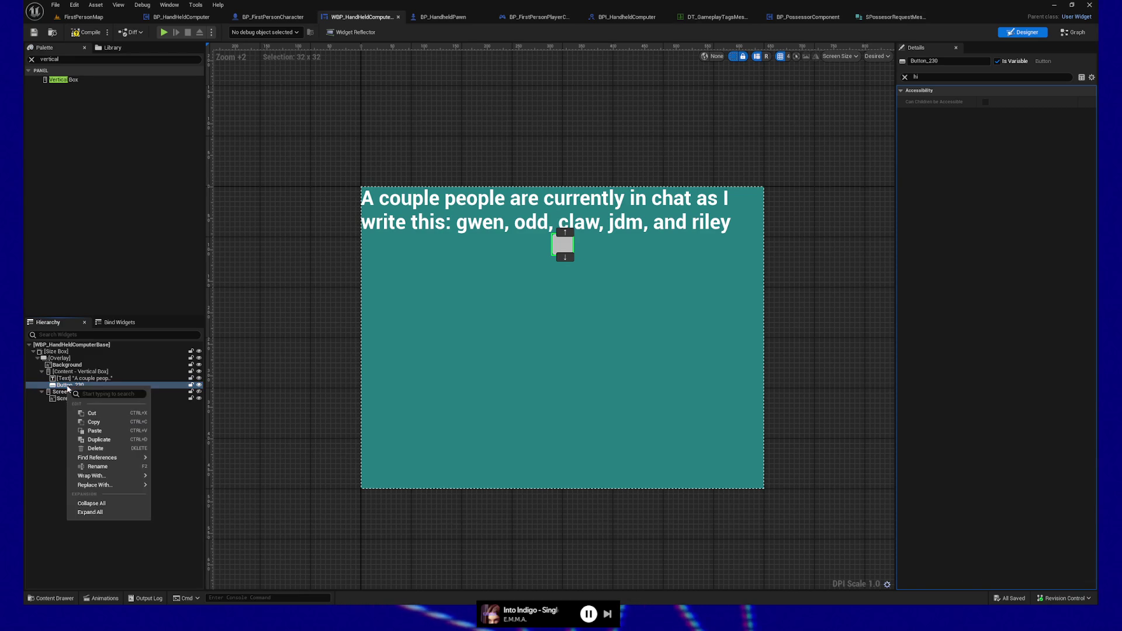
mouse_move(111, 484)
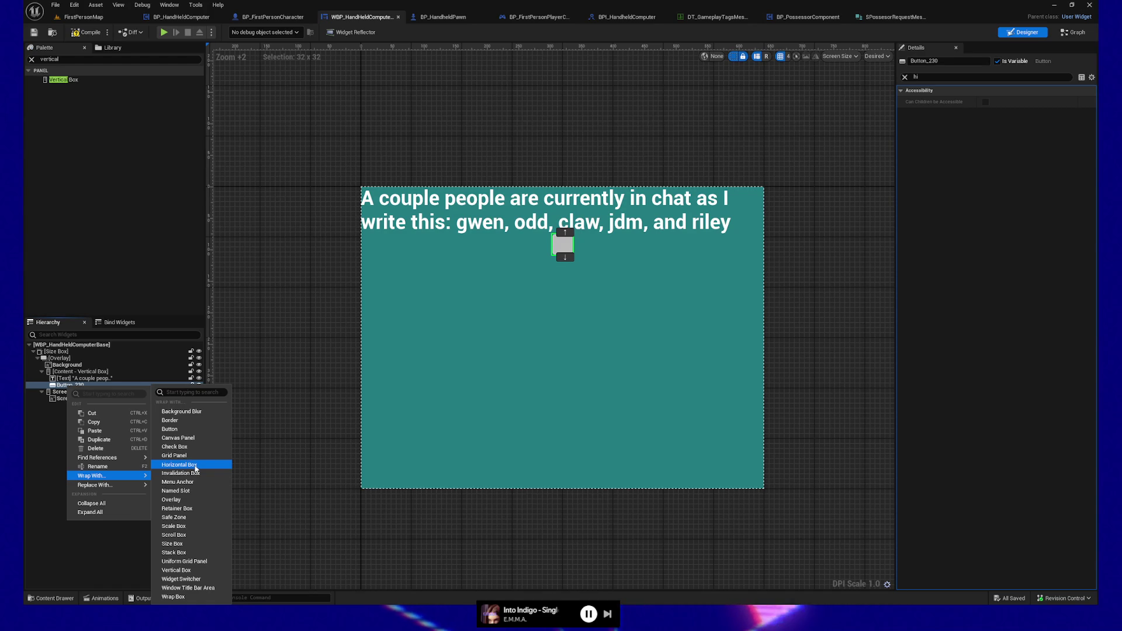
click(195, 466)
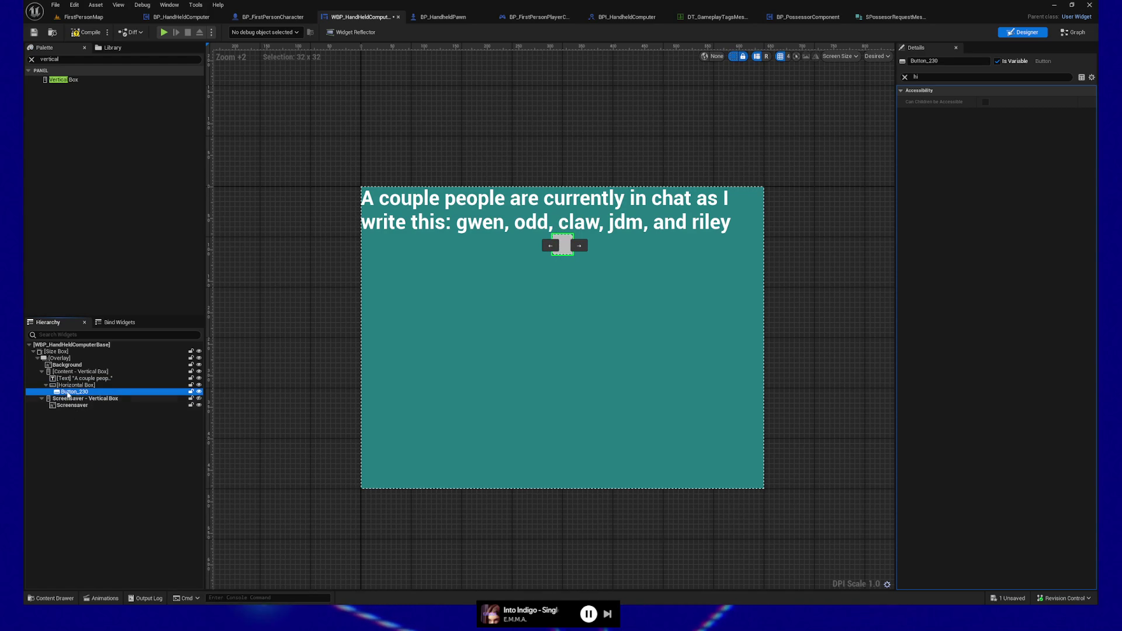
click(70, 385)
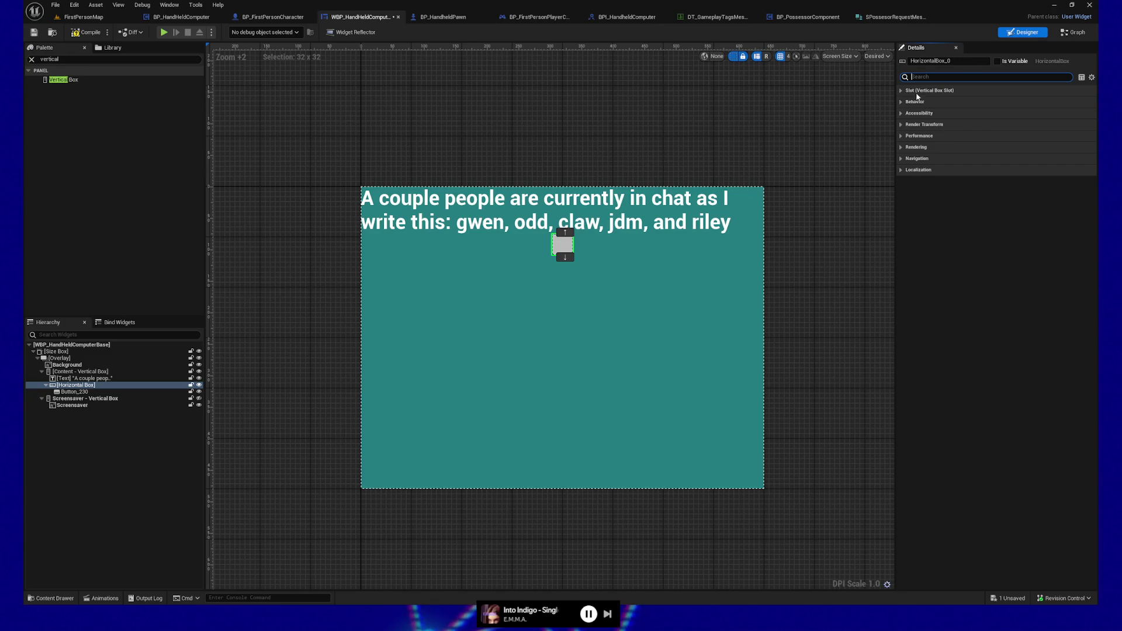
- Set the Horizontal Box slot to Fill horizontally, Bottom vertically, and Size Fill
click(903, 90)
click(900, 150)
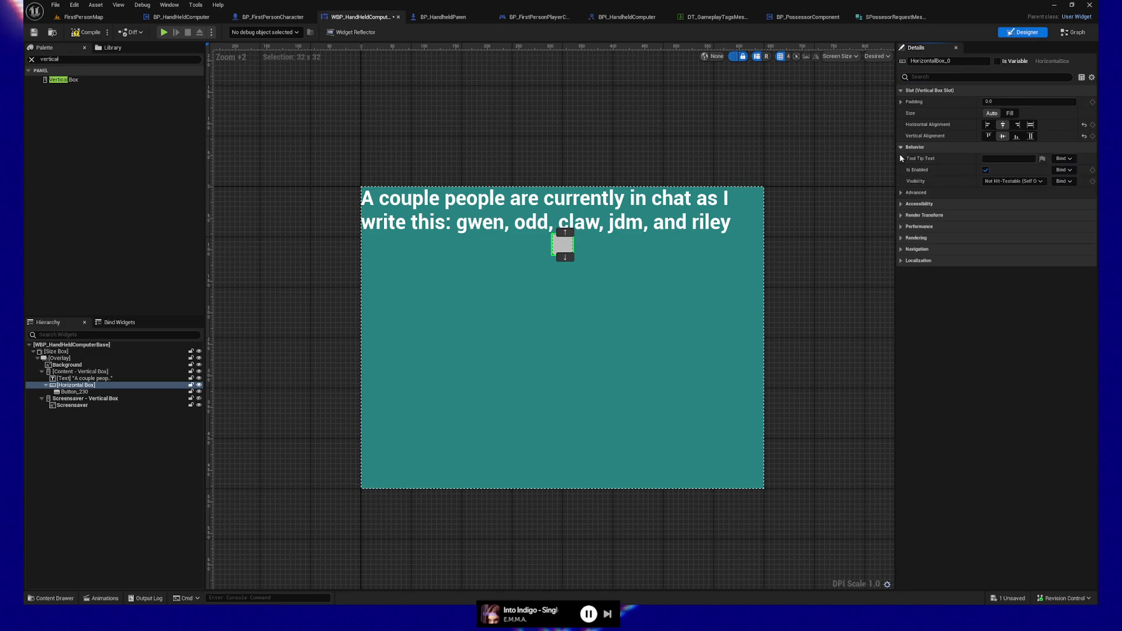
click(901, 203)
click(988, 125)
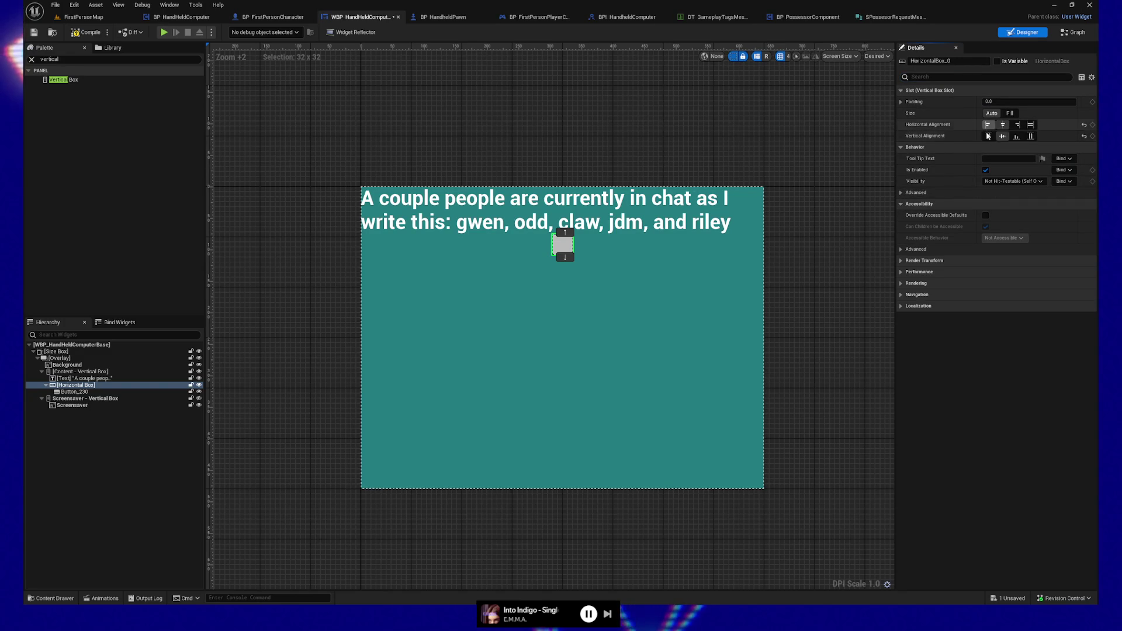
click(1030, 125)
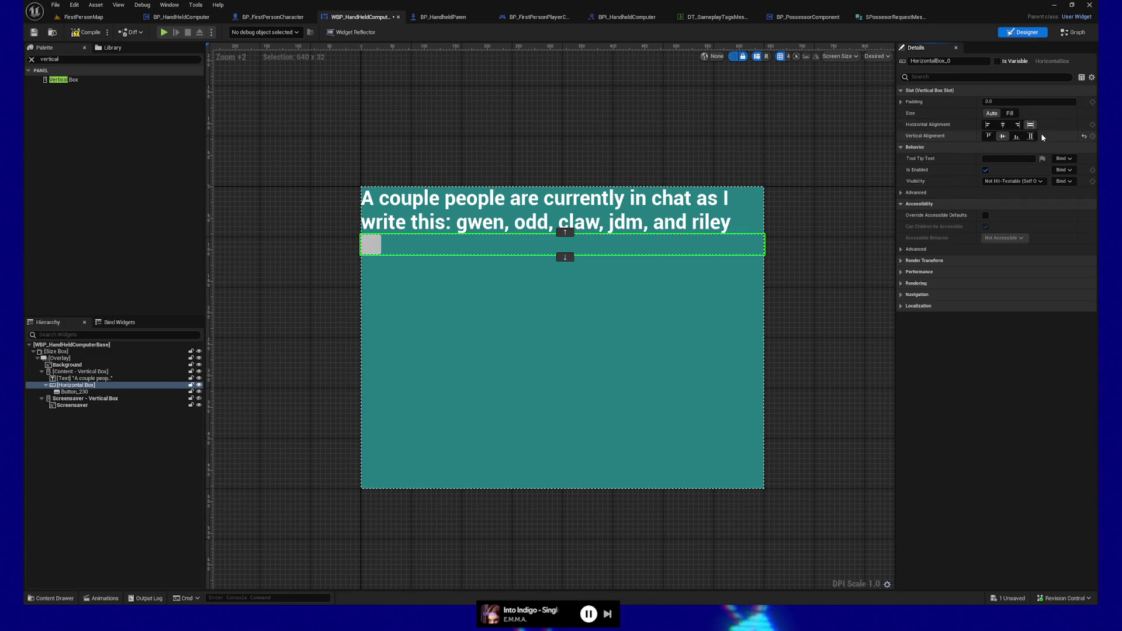
click(1016, 137)
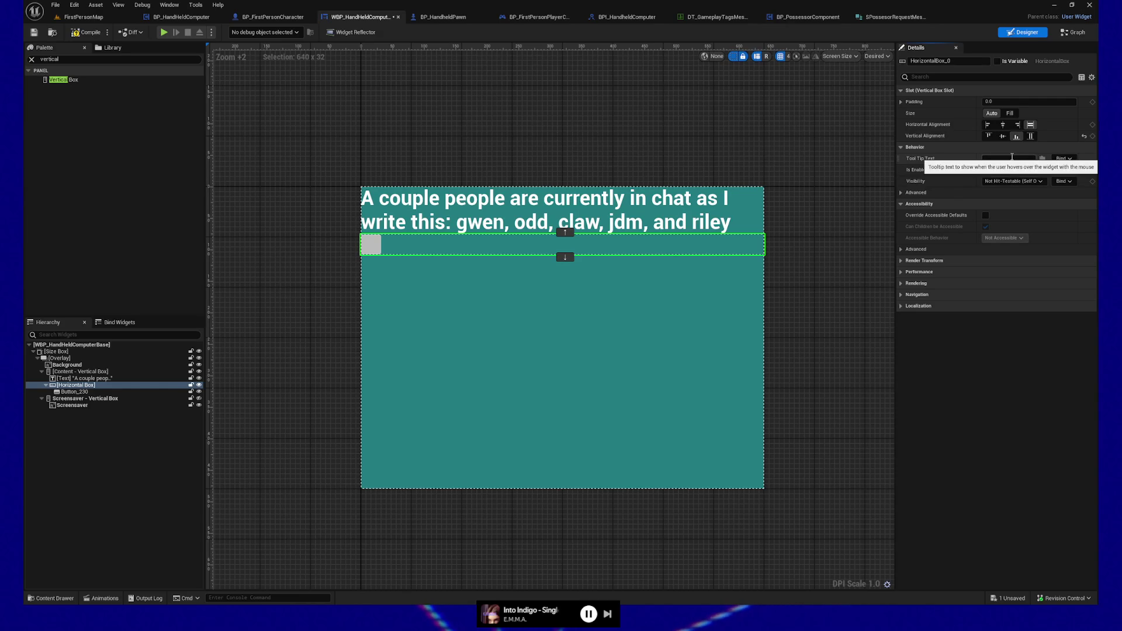
click(1009, 114)
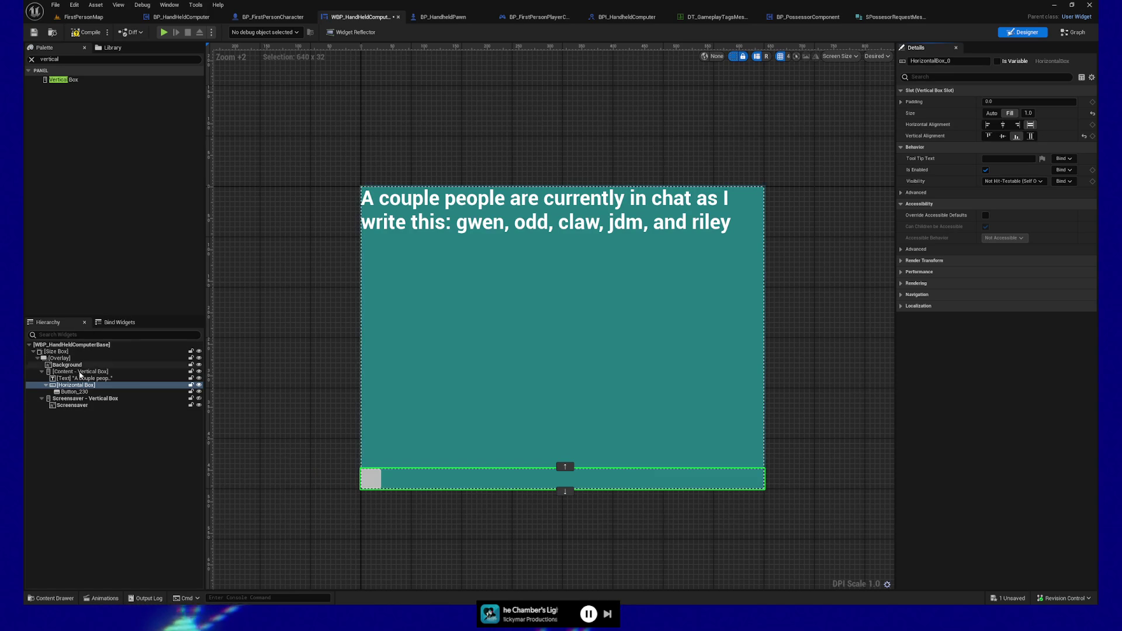
click(75, 391)
- Duplicate Button_230 twice and set the first button's padding to 5.0
key(ctrl+d)
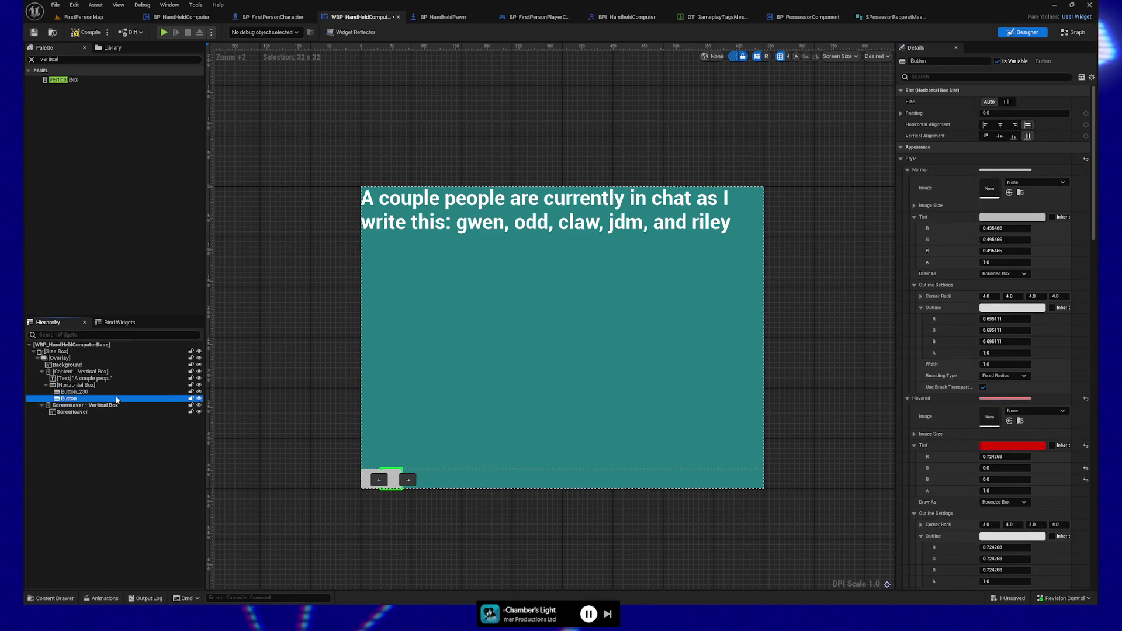
key(ctrl+d)
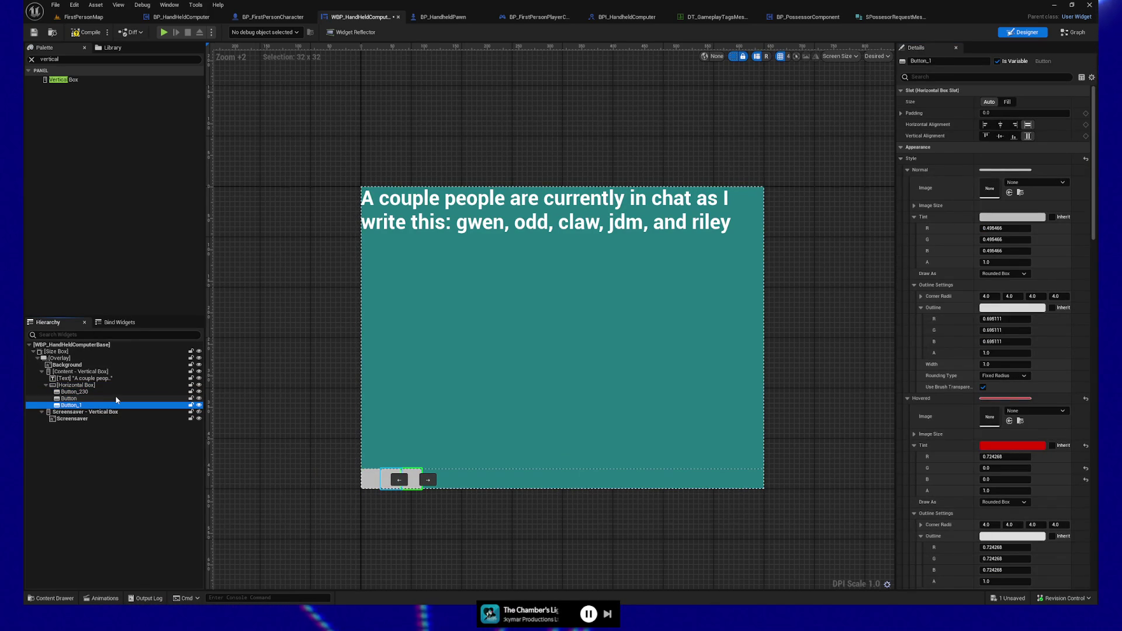
click(76, 391)
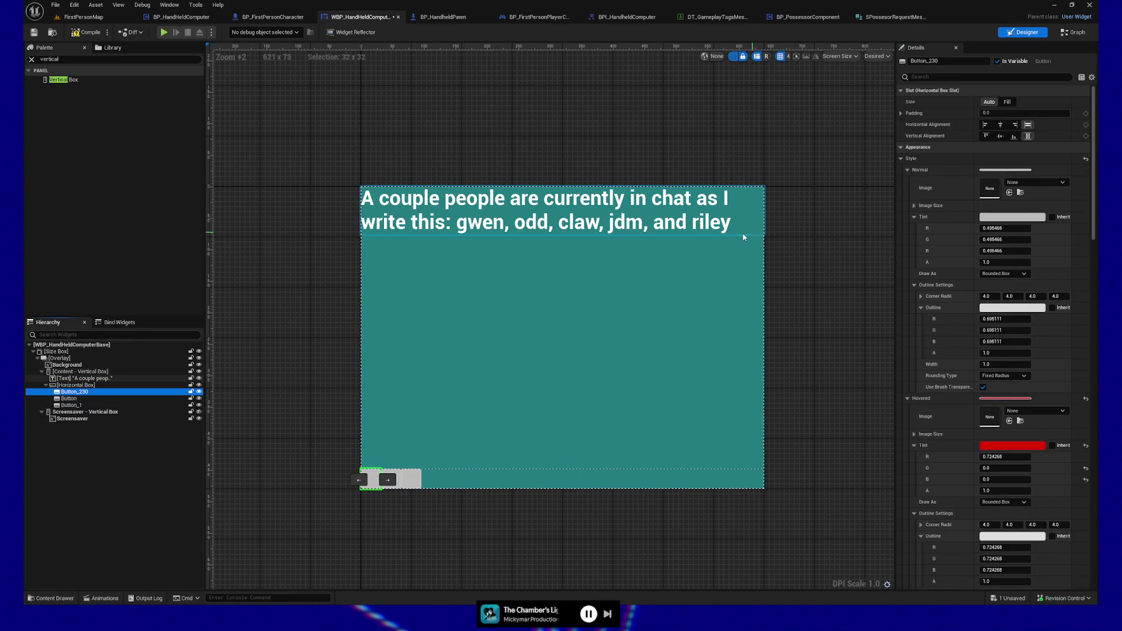
click(1007, 113)
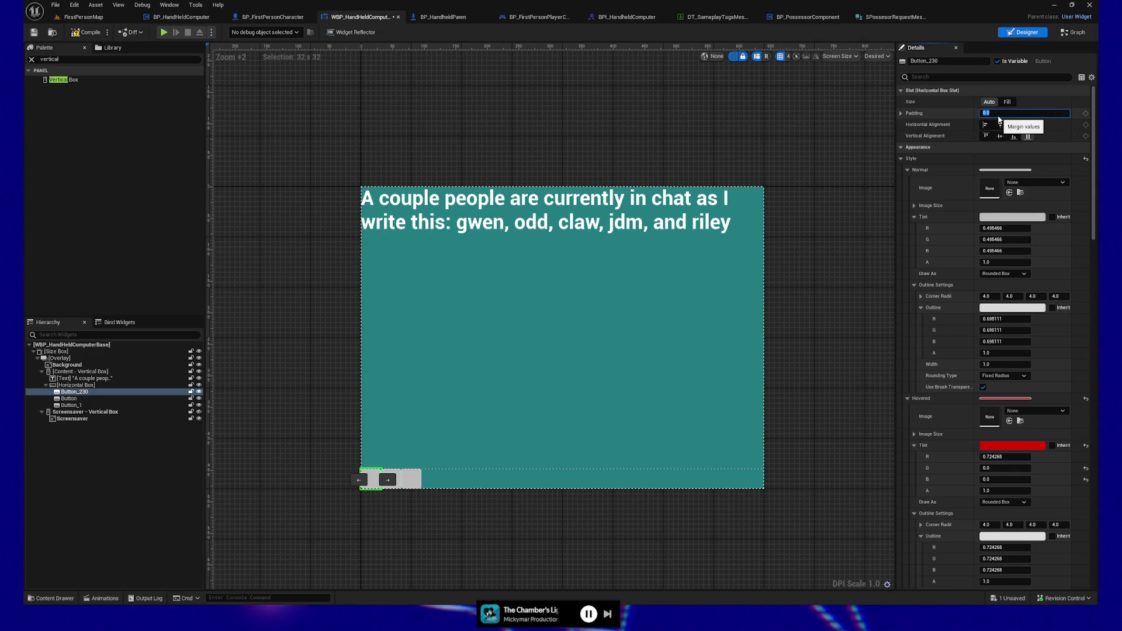
text(20)
key(Return)
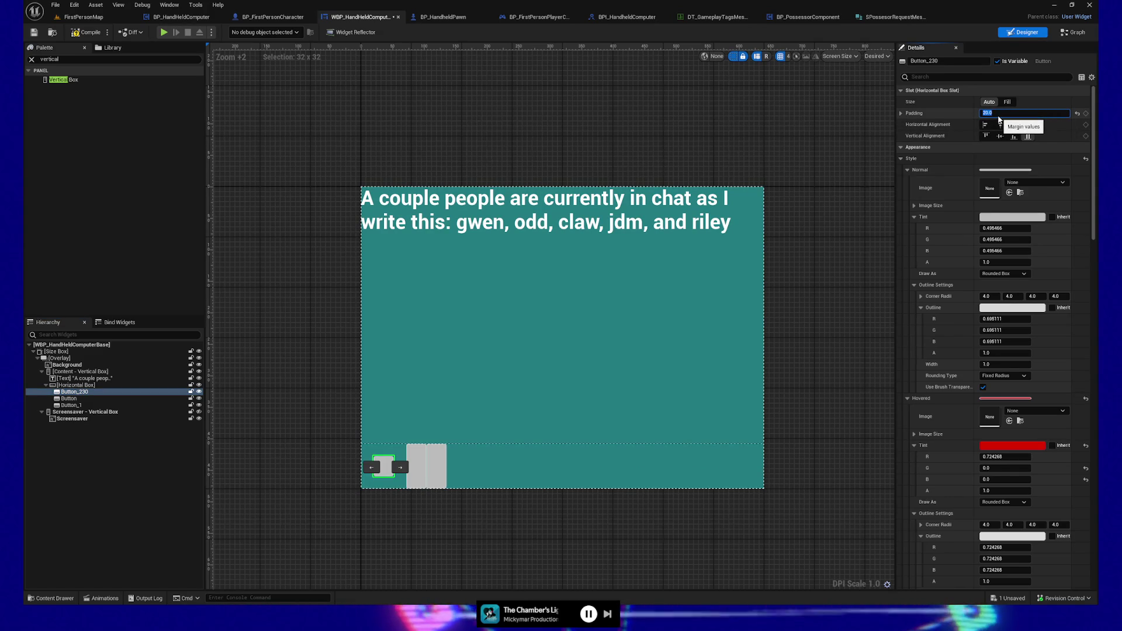
text(5)
key(Return)
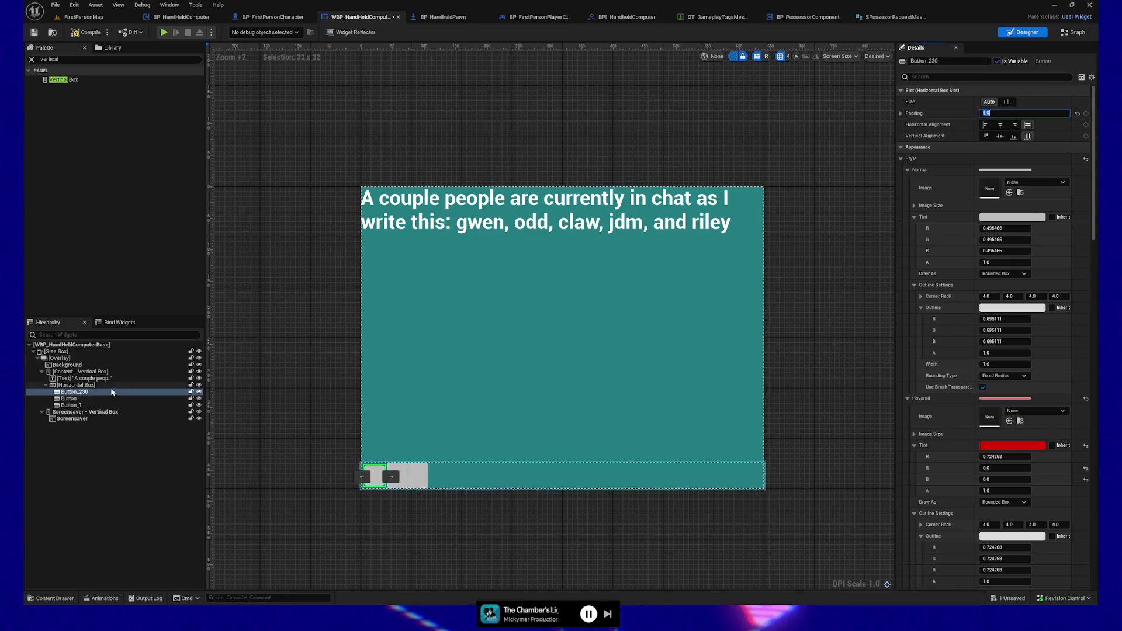
- Give the other two buttons 5.0 padding, then compile and save the widget
click(69, 398)
shift+click(71, 405)
click(1012, 113)
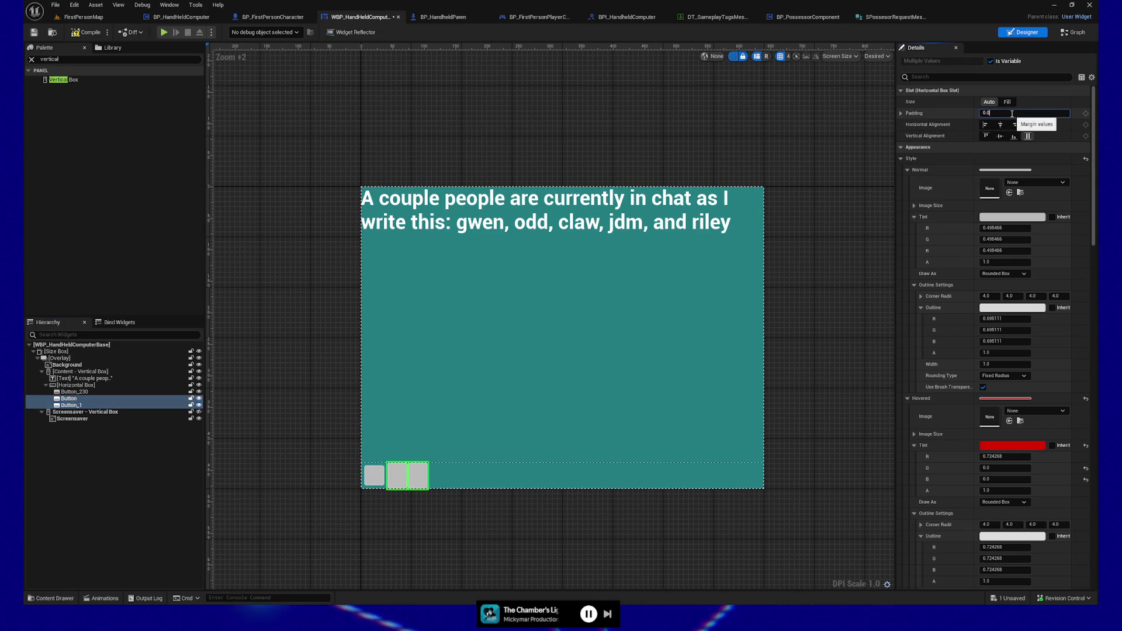
text(5)
key(Return)
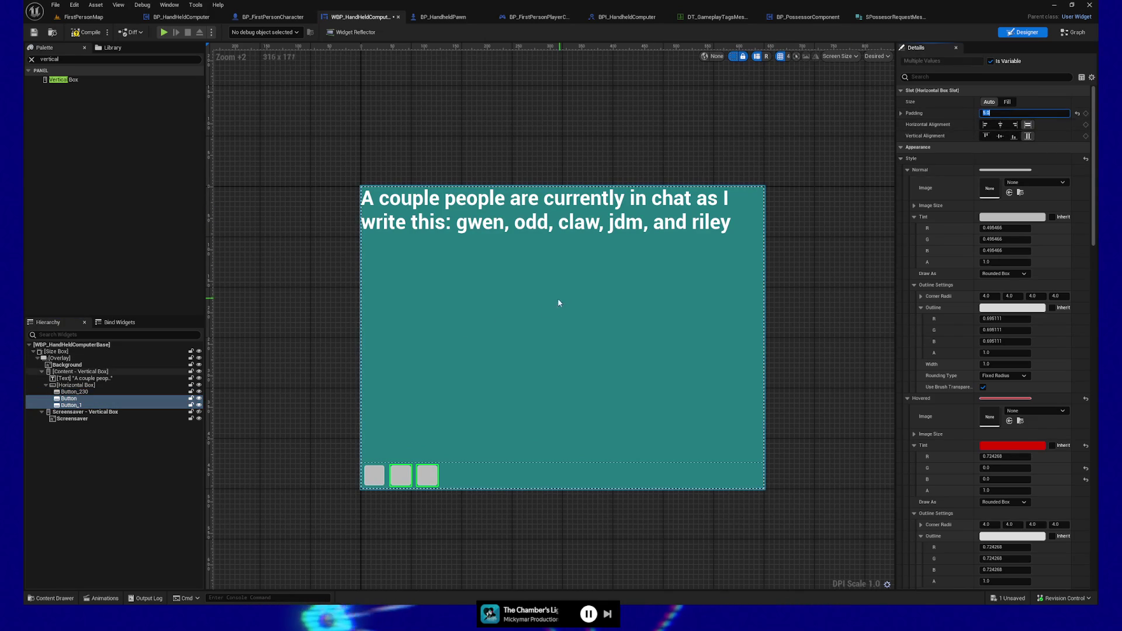
click(307, 374)
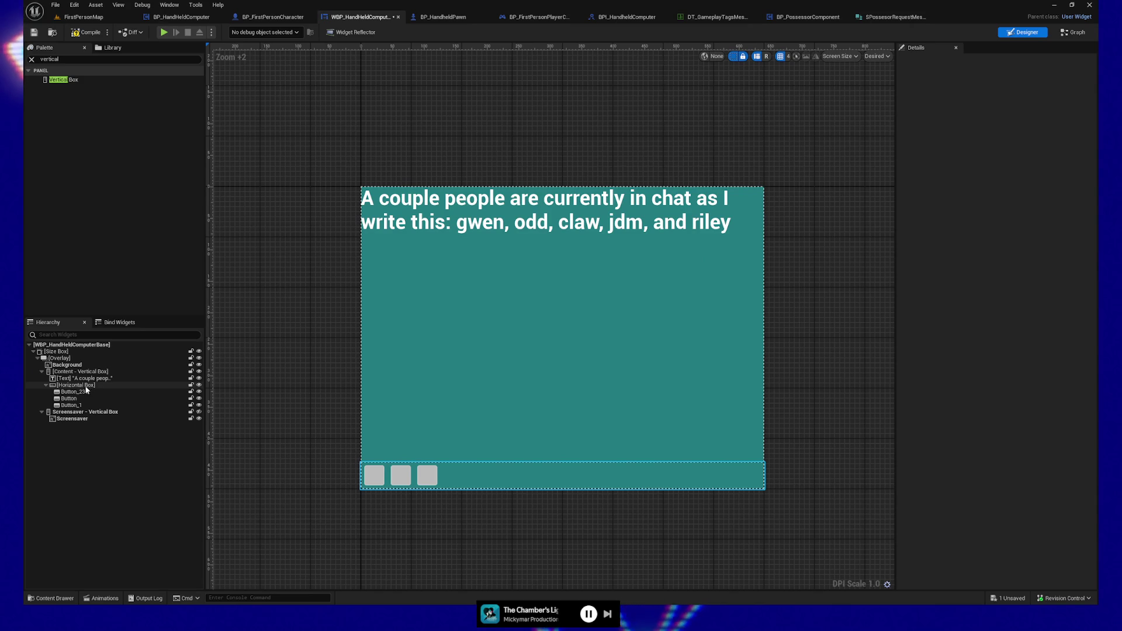
click(90, 34)
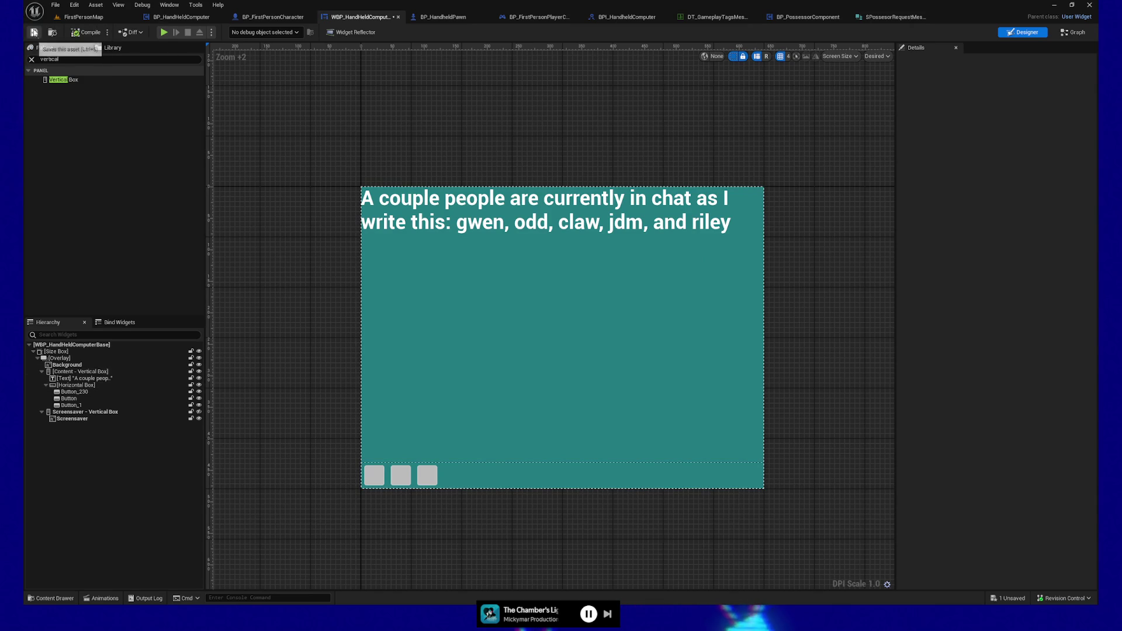